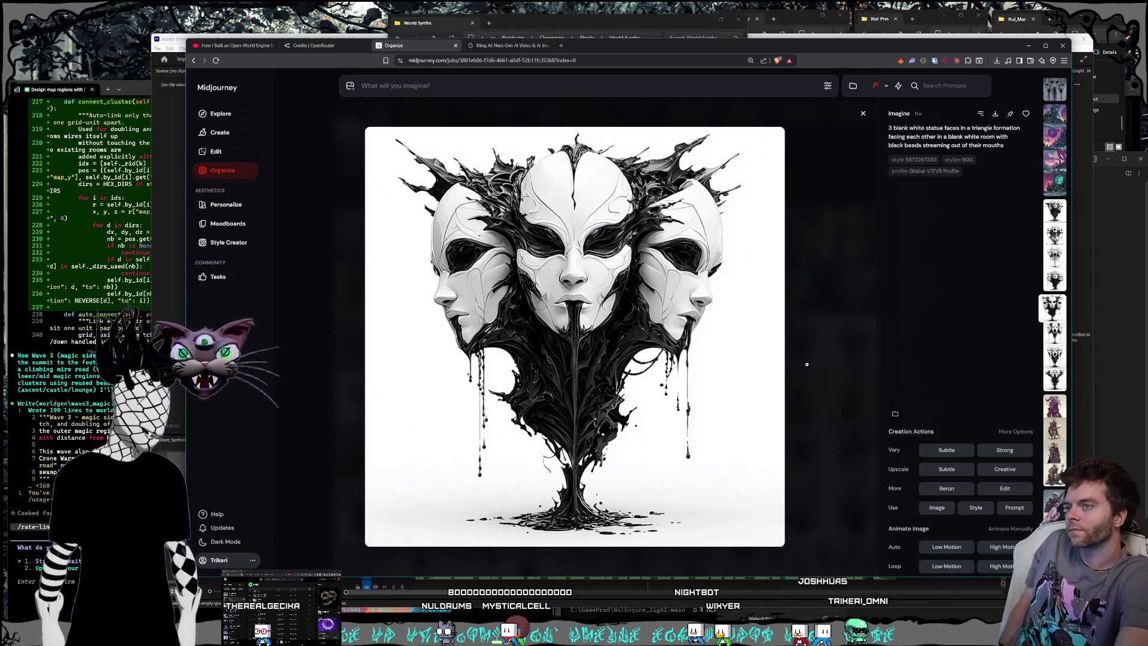
Step to the next statue-faces image, then close it back to the Organize grid.
key(Right)
key(Right)
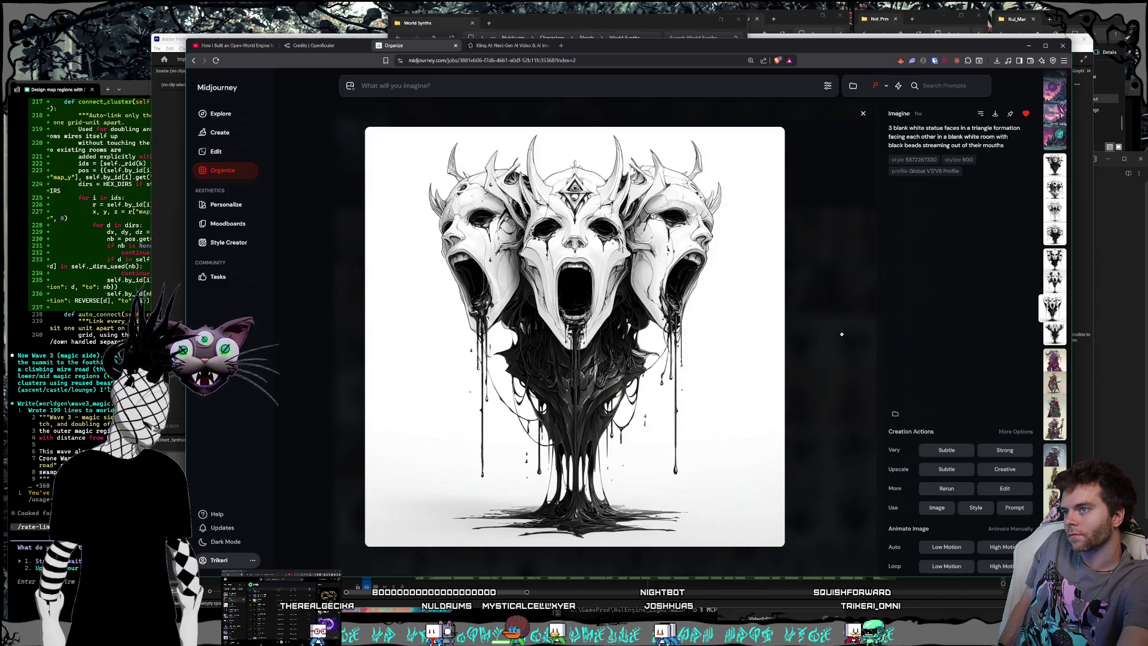
key(Escape)
scroll(691, 352, up, 10)
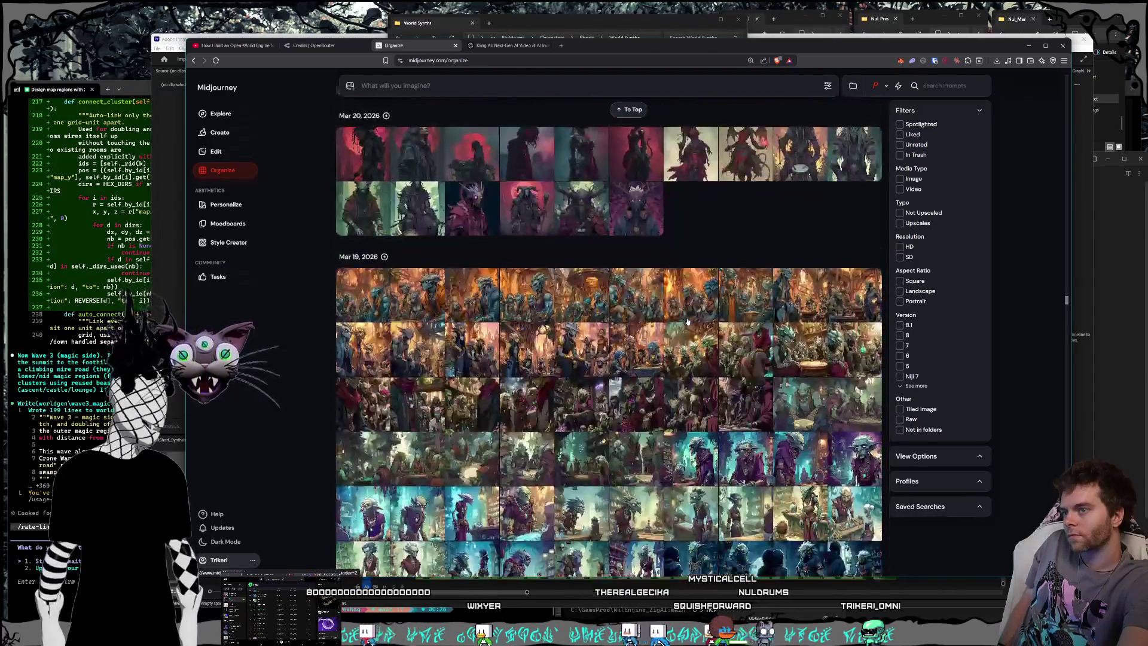
Scroll up the Organize grid to the '2 days ago' wood-plank textures above the May 27, 2026 icons.
scroll(686, 322, up, 20)
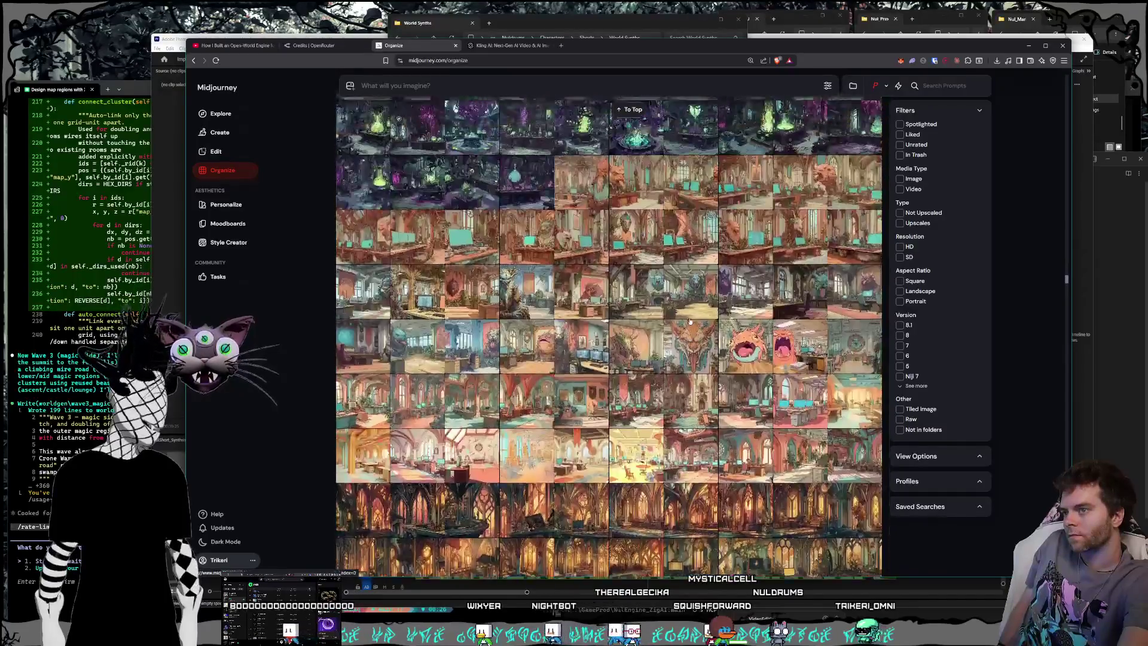
scroll(692, 321, up, 20)
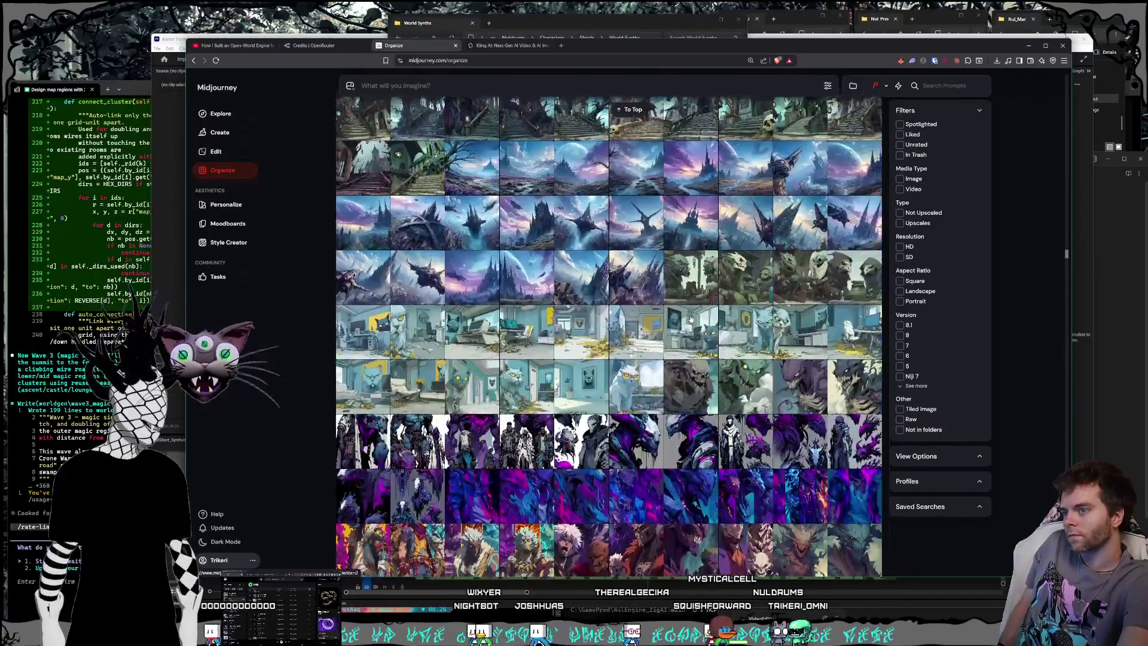
scroll(691, 319, up, 20)
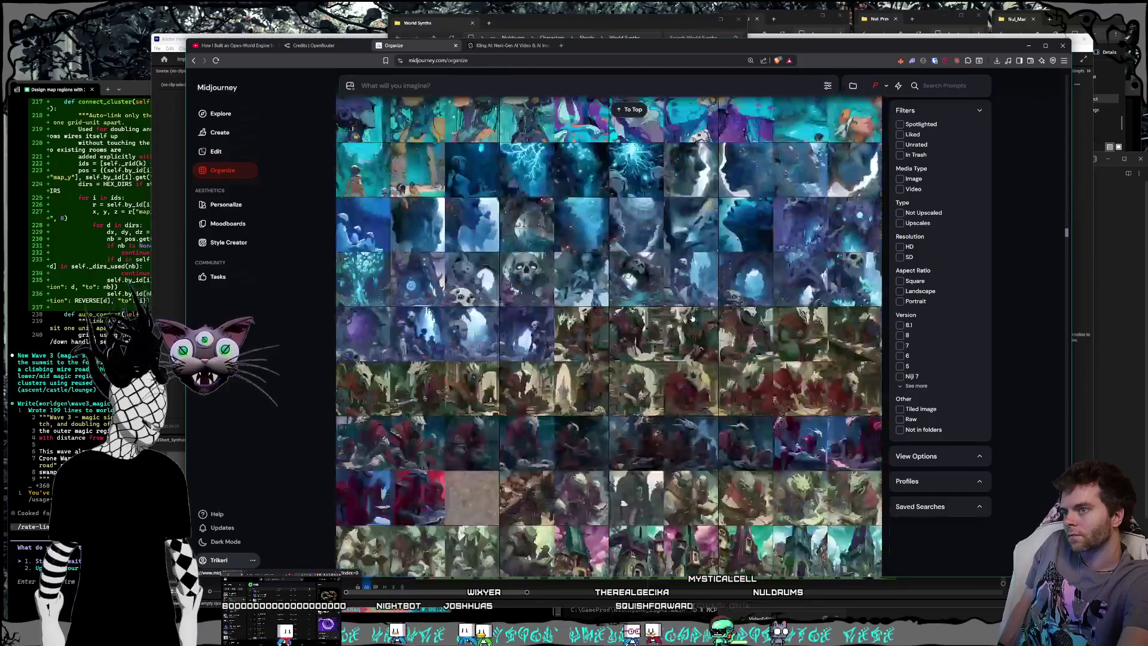
scroll(691, 319, up, 20)
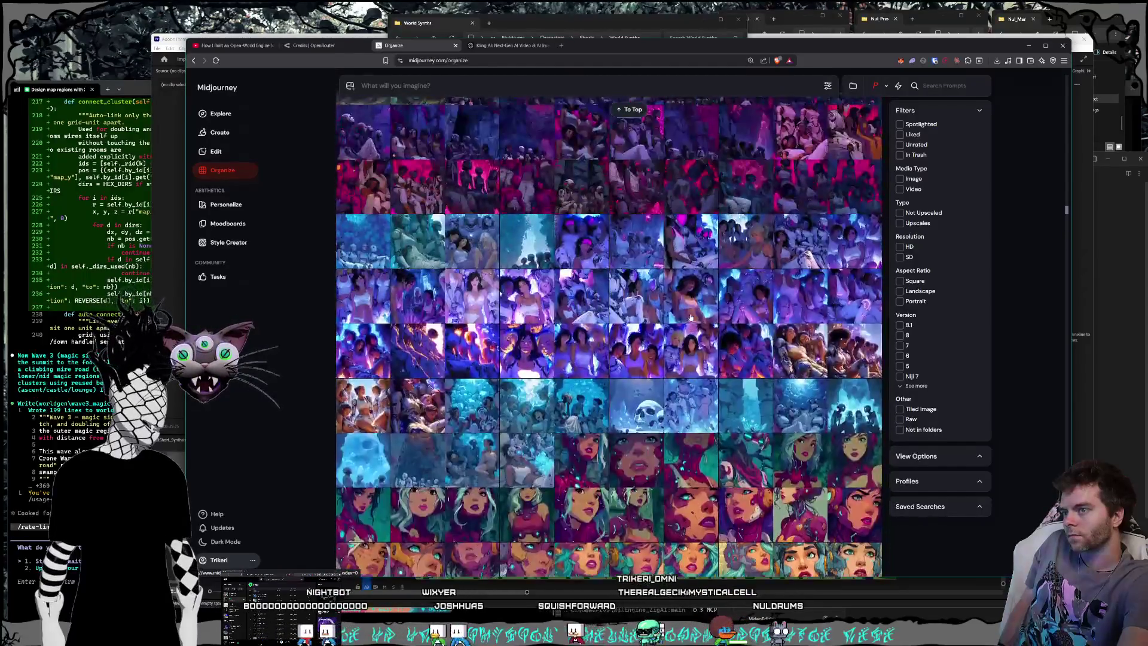
scroll(691, 318, up, 20)
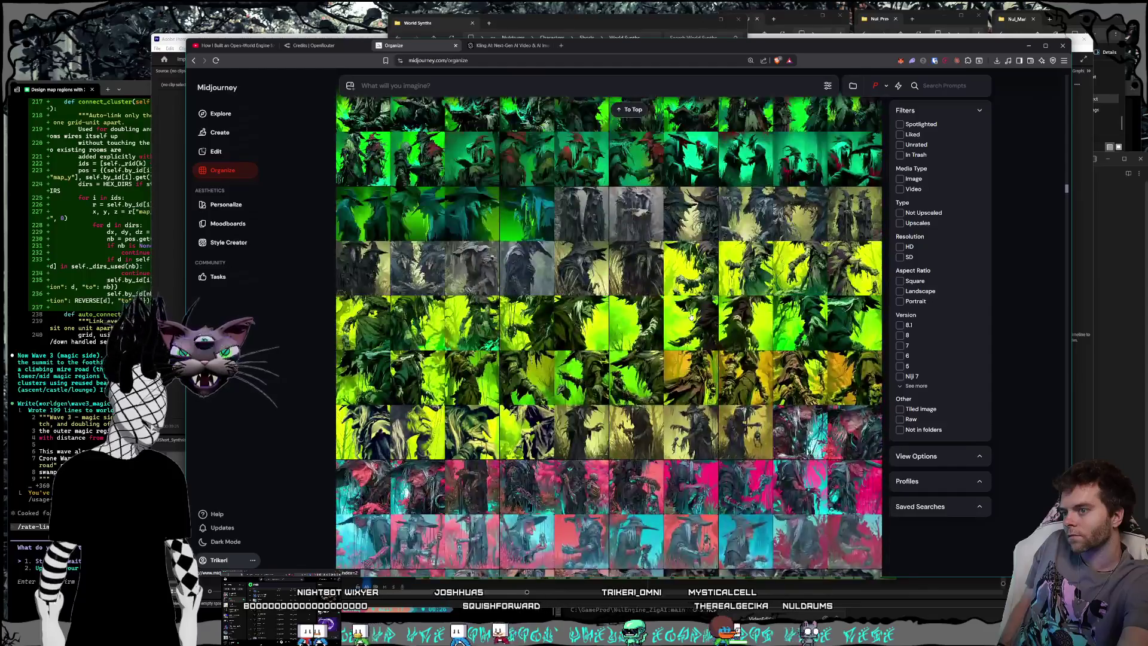
scroll(691, 317, up, 20)
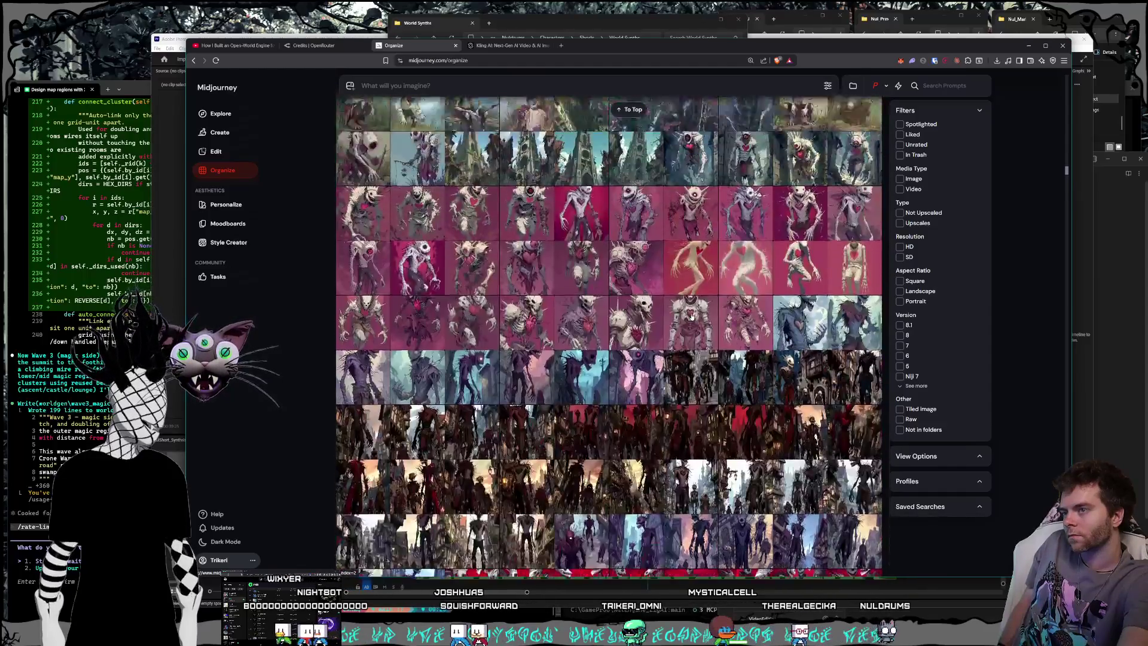
scroll(694, 317, up, 20)
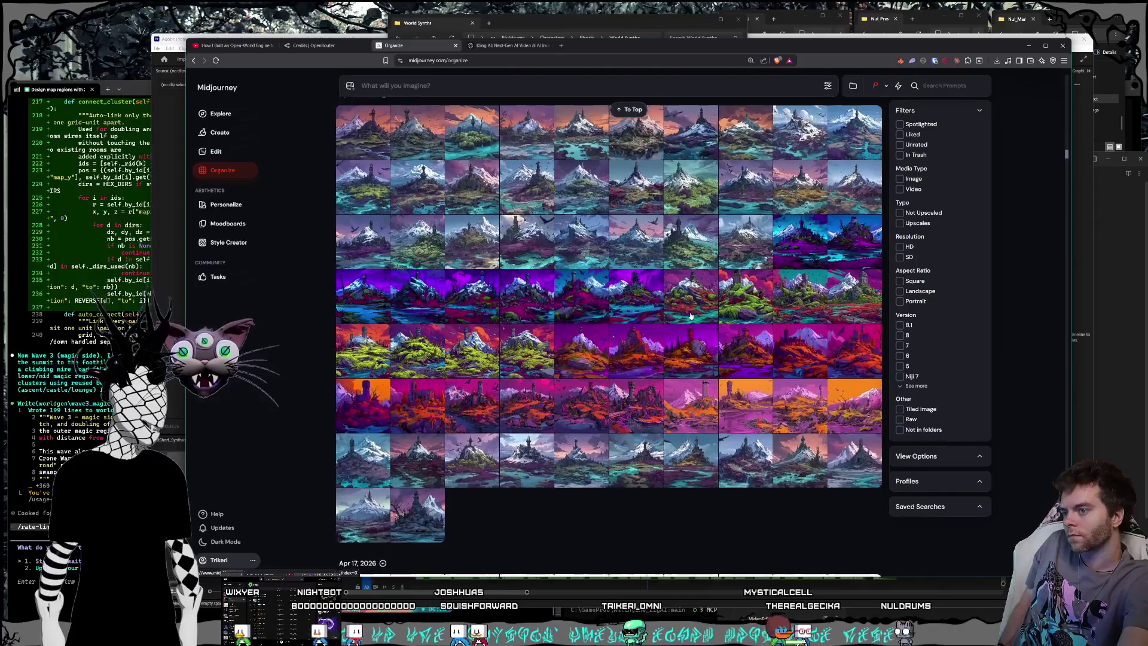
scroll(692, 315, up, 20)
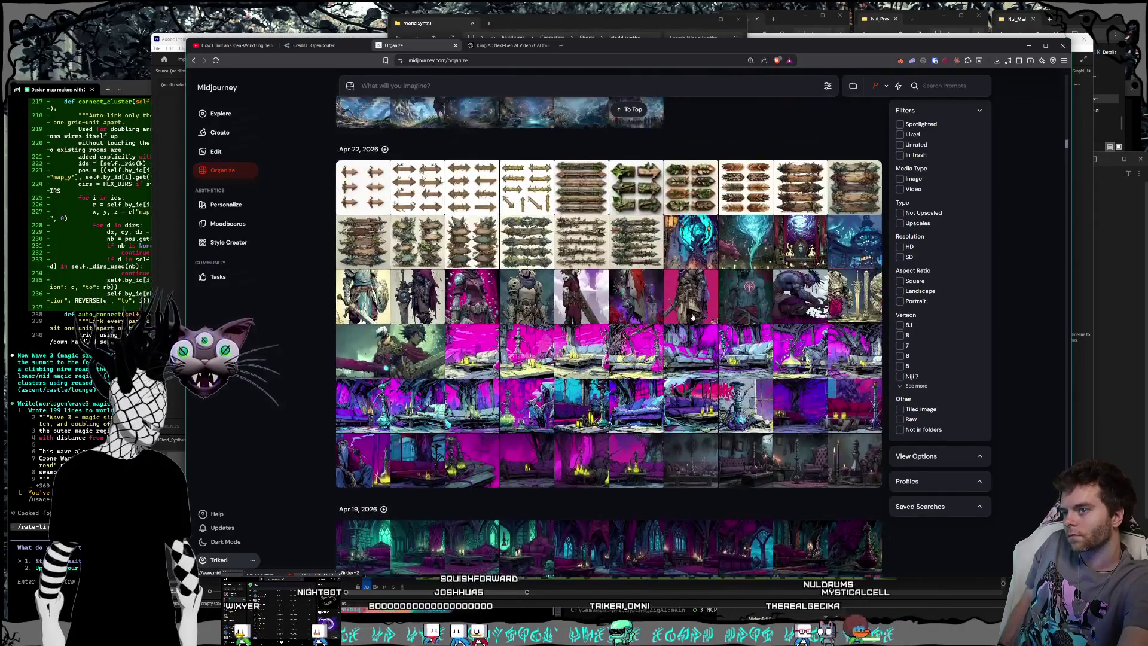
scroll(692, 315, up, 20)
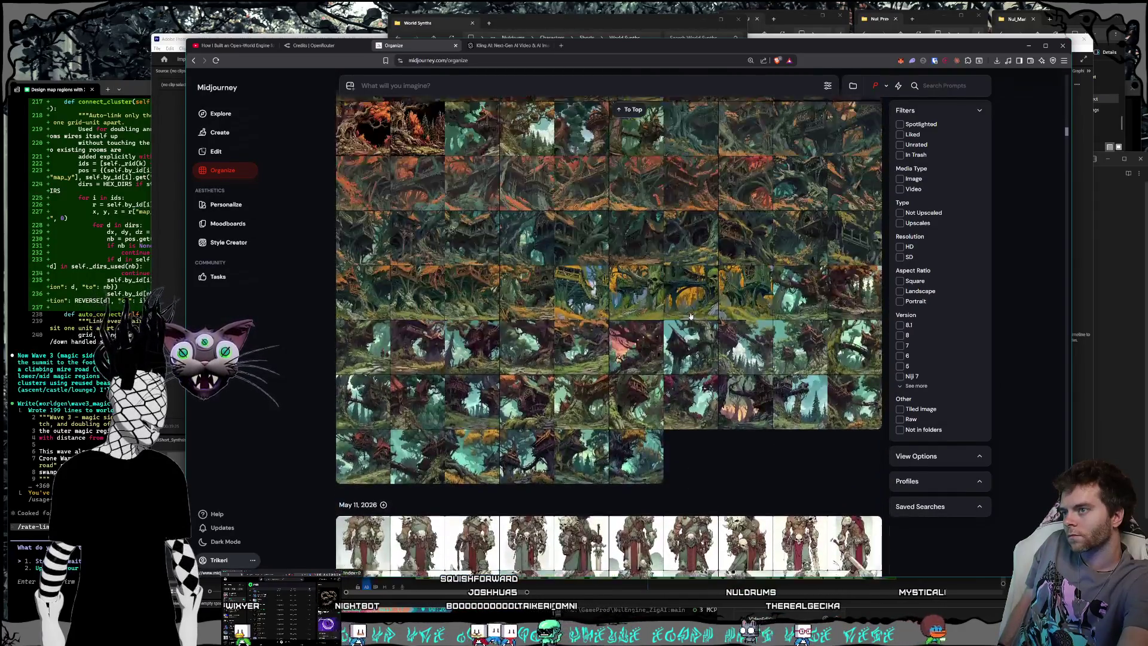
scroll(692, 316, up, 20)
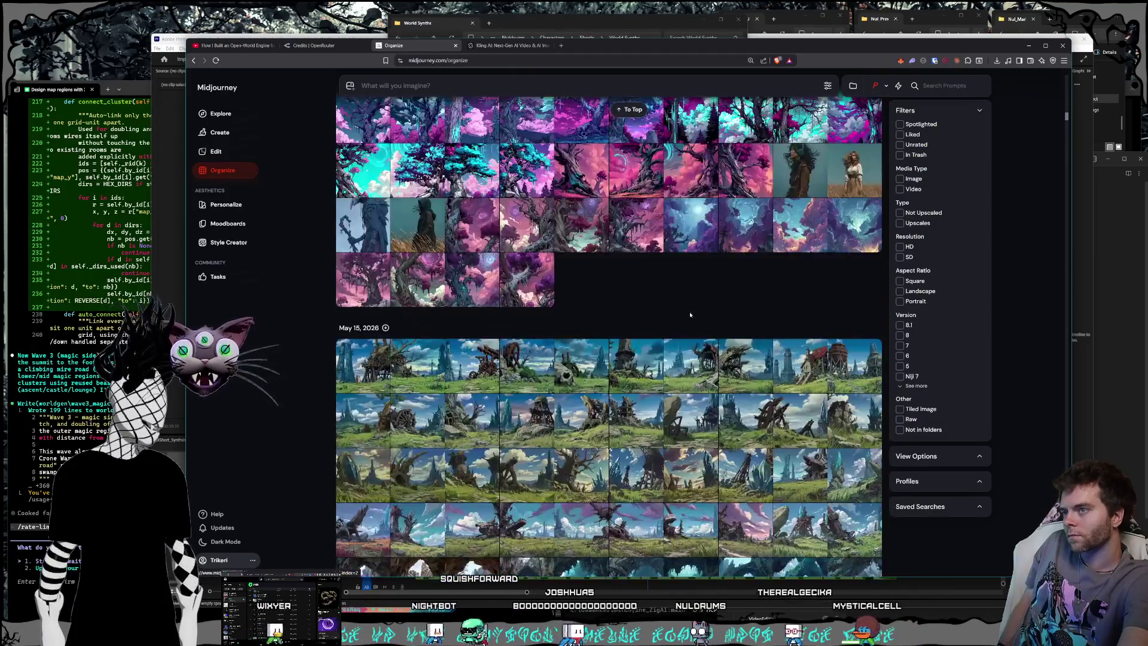
scroll(691, 315, up, 20)
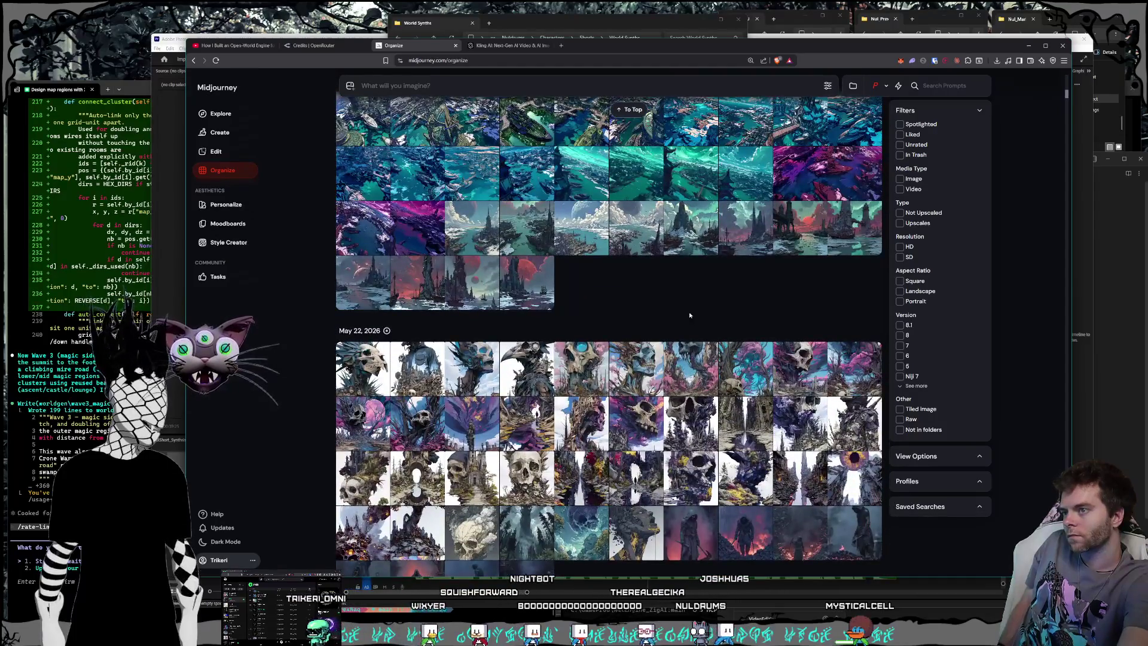
scroll(690, 315, up, 20)
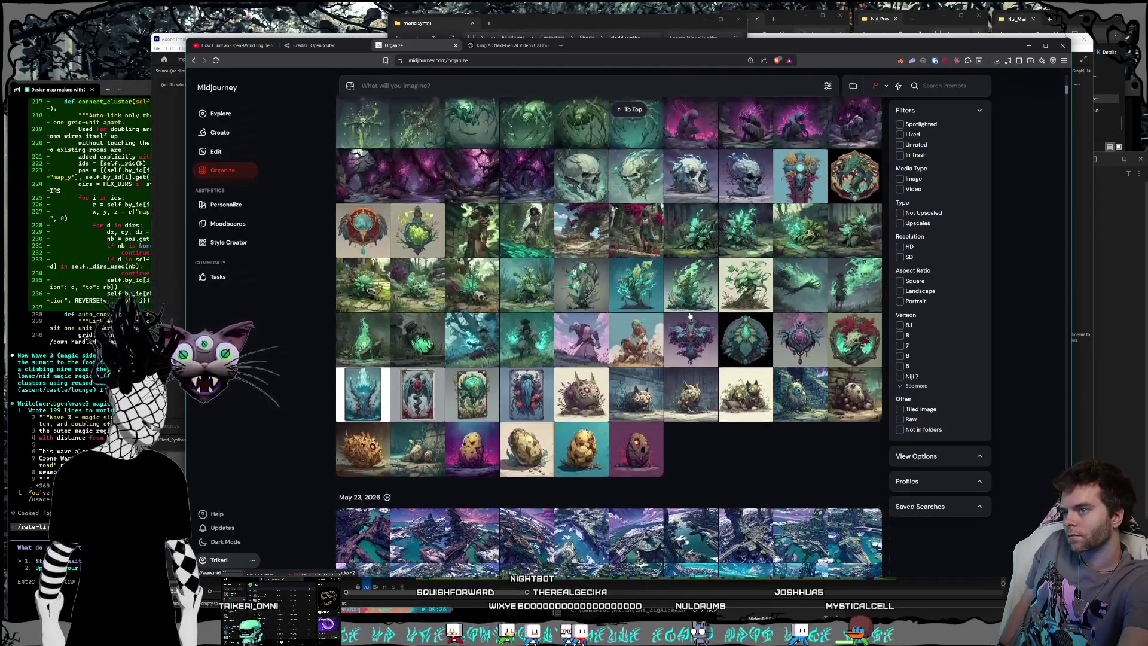
scroll(691, 316, up, 10)
scroll(691, 315, up, 10)
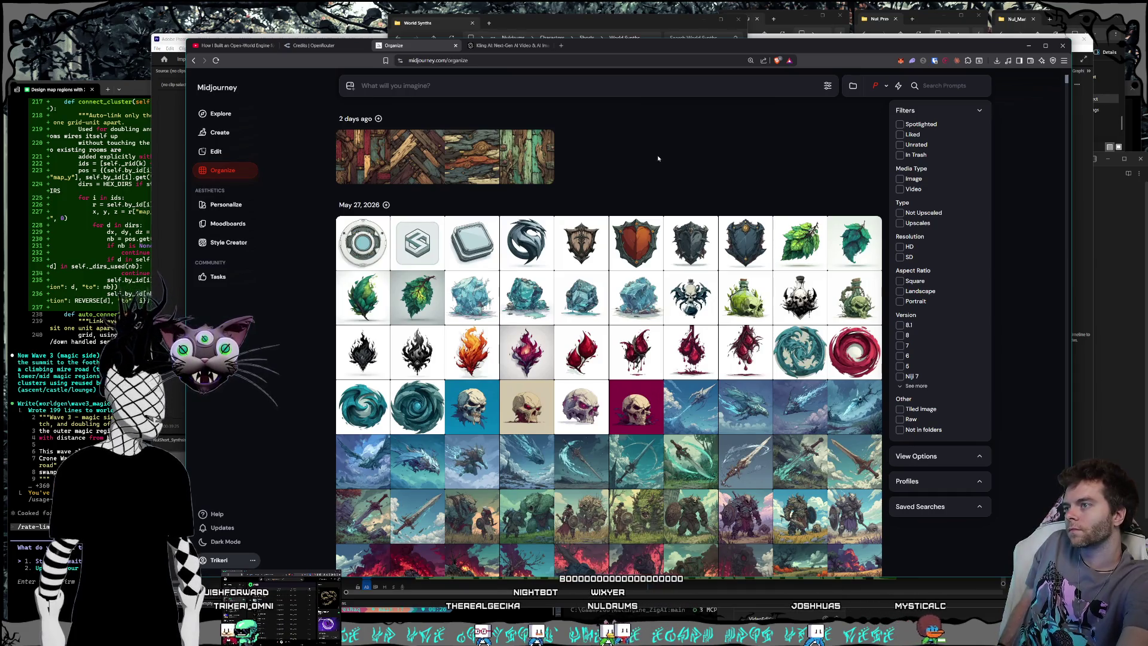
Review the statue-face generations in the Create feed, then move to the Kling AI video page.
click(234, 137)
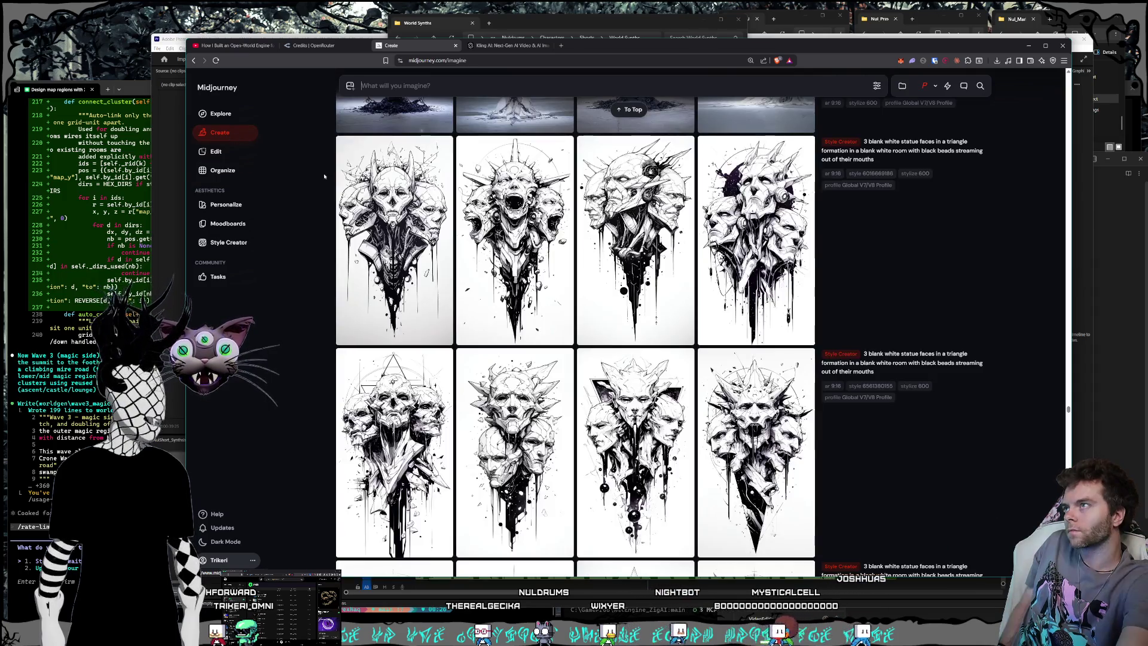
scroll(976, 351, down, 15)
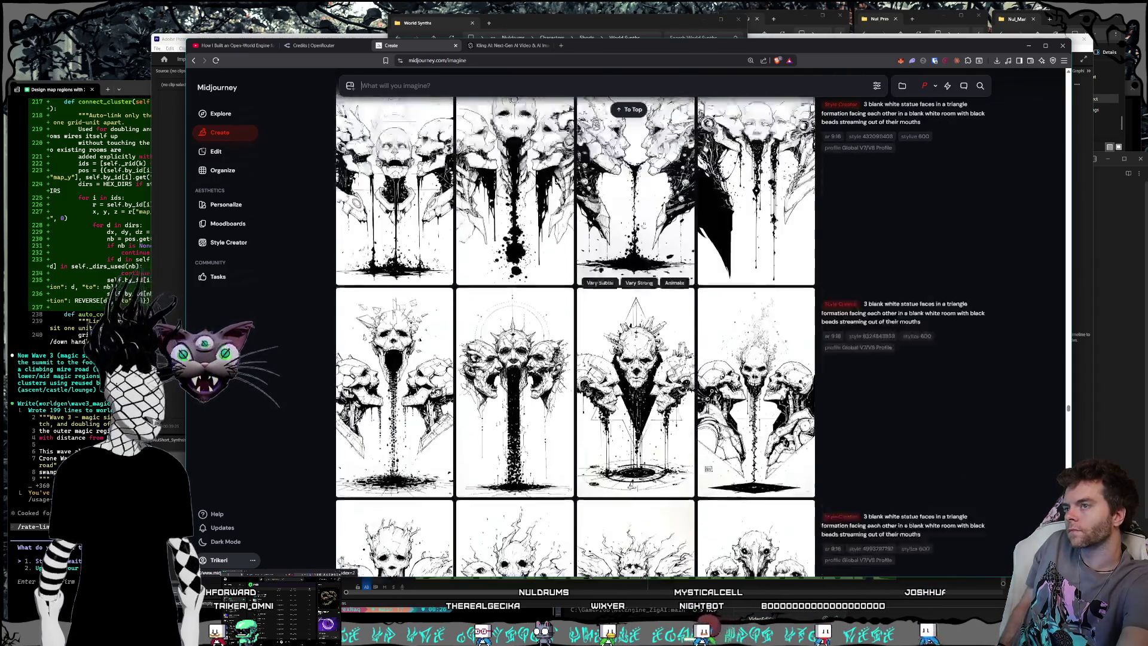
drag(1069, 411, 1068, 77)
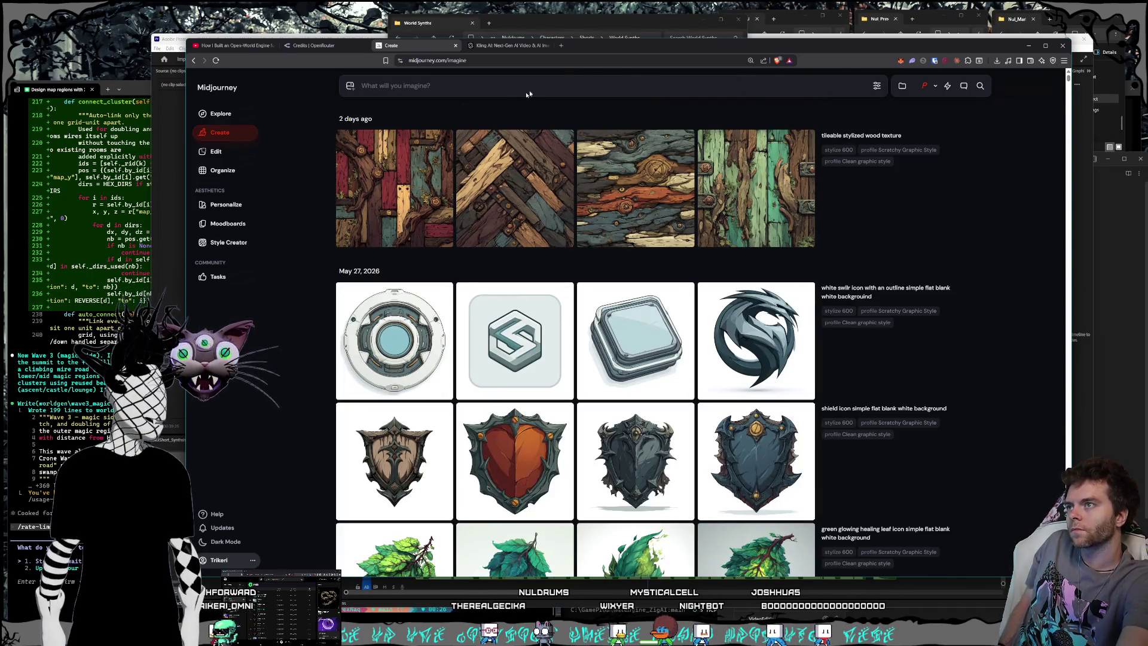
click(522, 48)
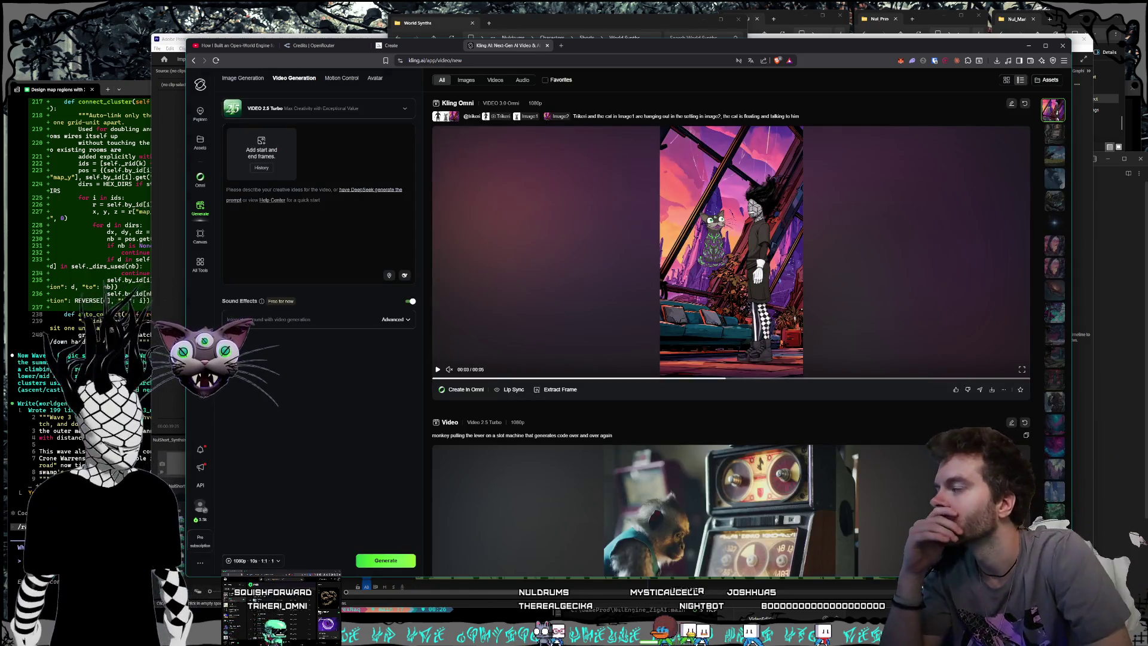
Bring the World Synths image folder window forward, enlarge it and place it near the centre.
key(alt+Tab)
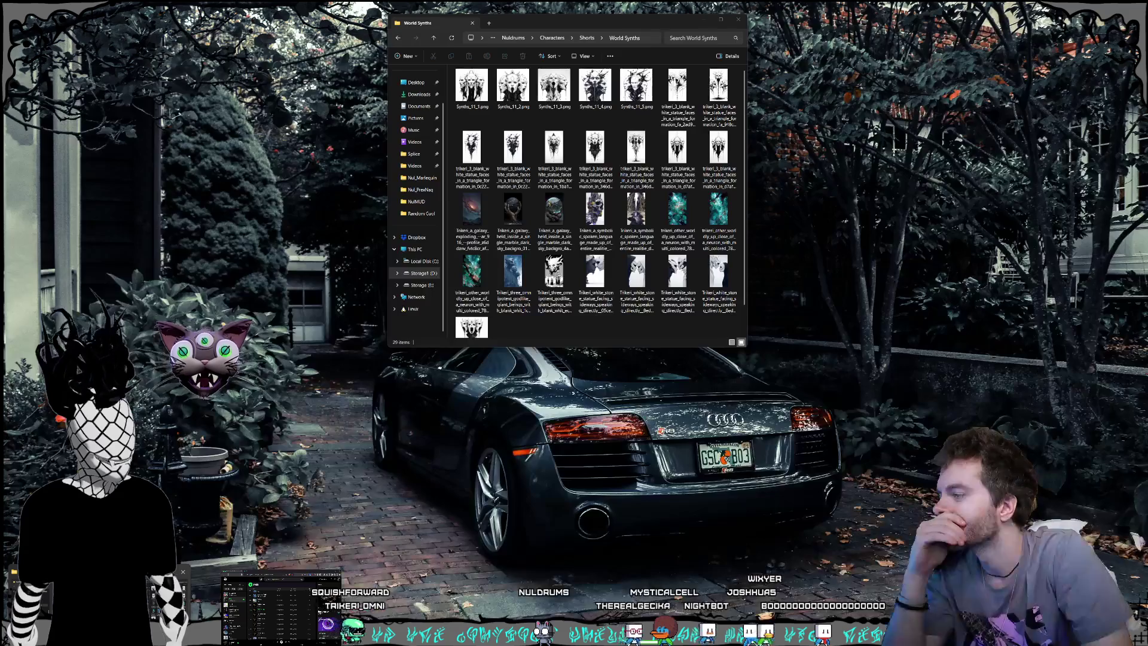
drag(550, 23, 200, 21)
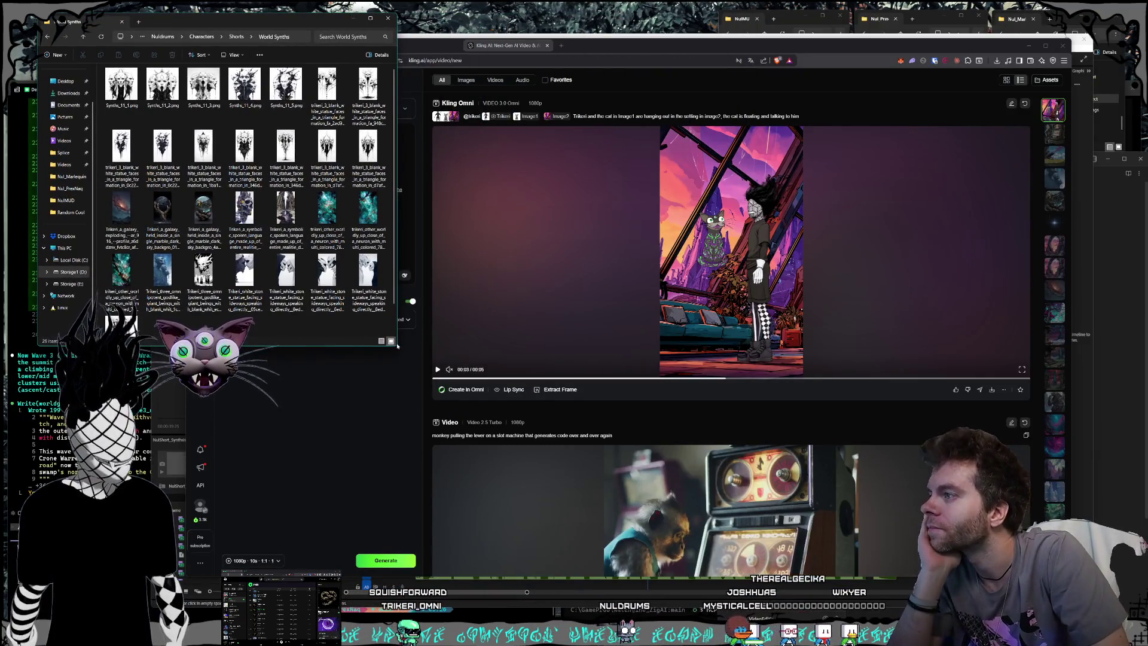
drag(396, 346, 437, 369)
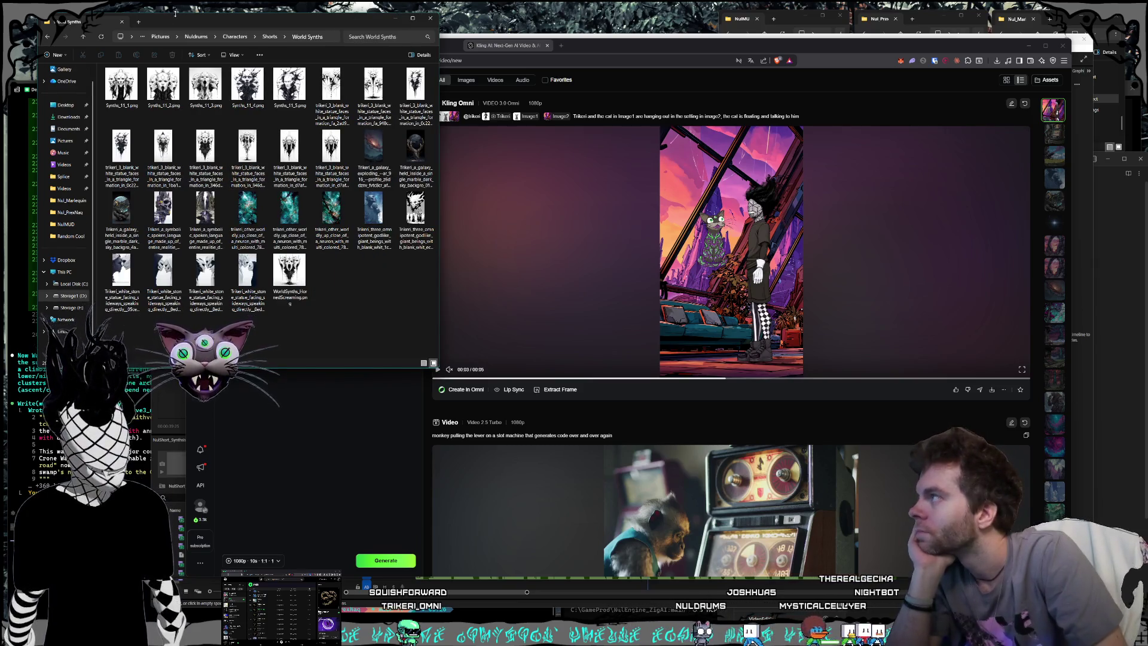
mouse_move(174, 22)
mouse_down()
mouse_move(346, 144)
mouse_move(291, 173)
mouse_up()
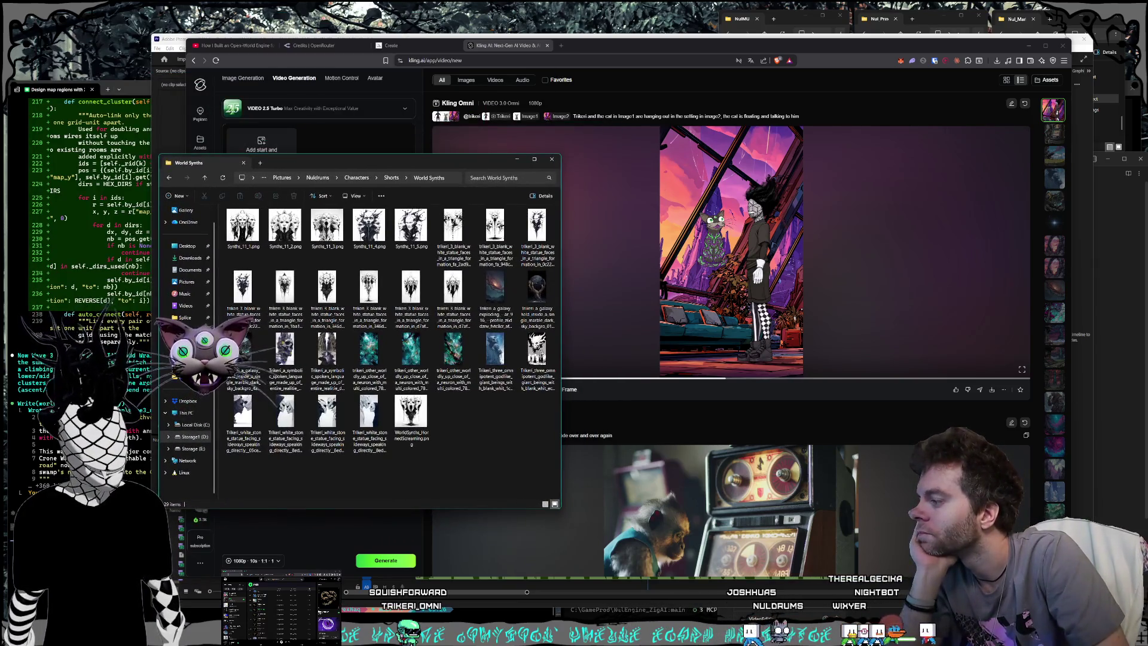
key(ctrl+n)
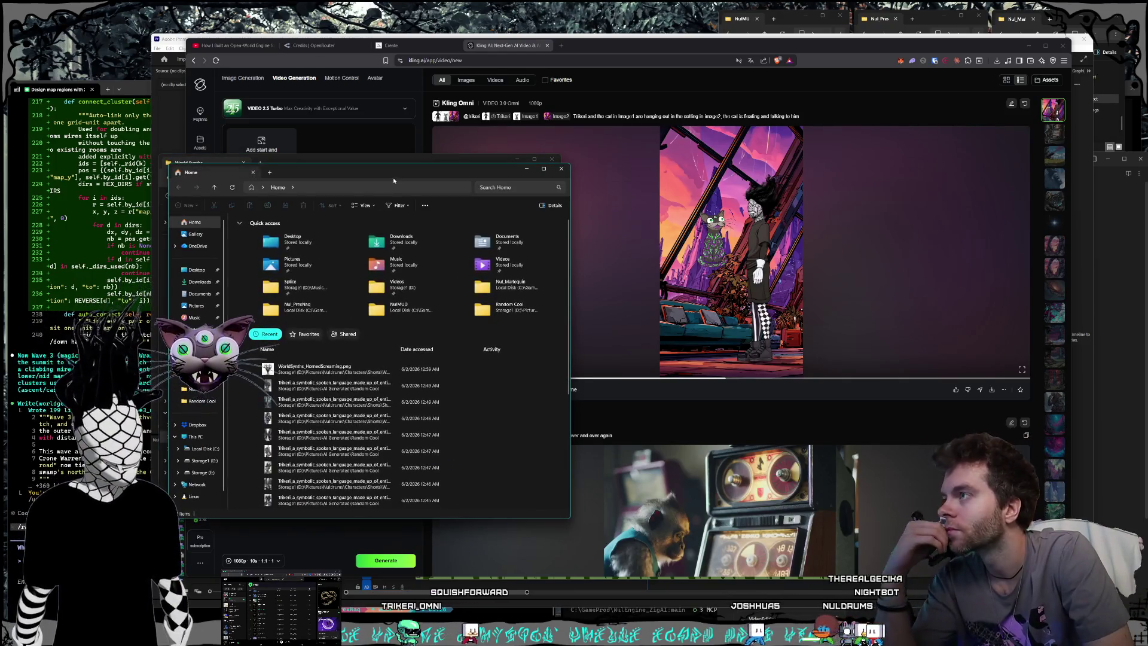
Browse the new window to Storage1 (D:) > Videos > Nuldrums > Shorts > Creatures > World Synths, beside the images window.
drag(270, 175, 207, 193)
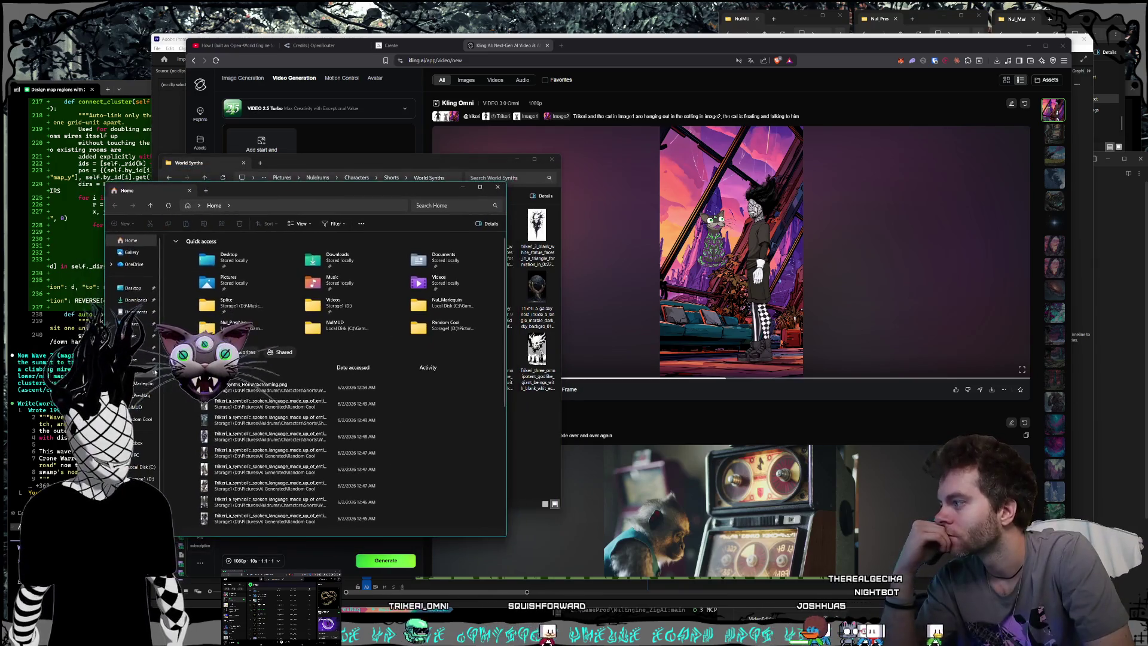
click(143, 453)
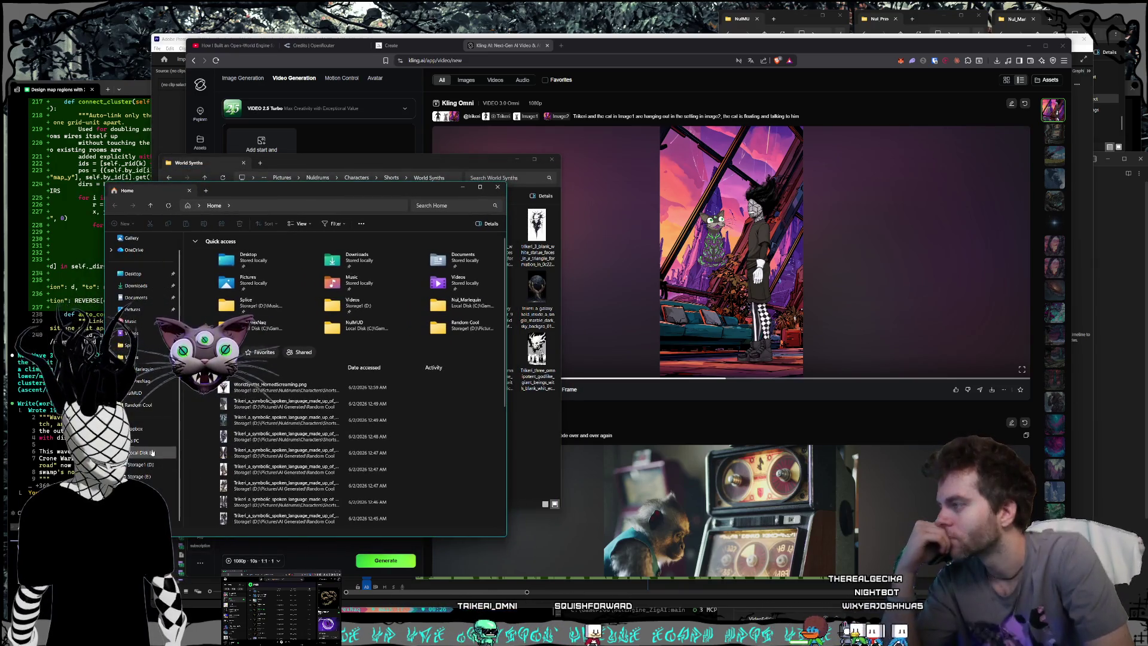
scroll(268, 428, down, 8)
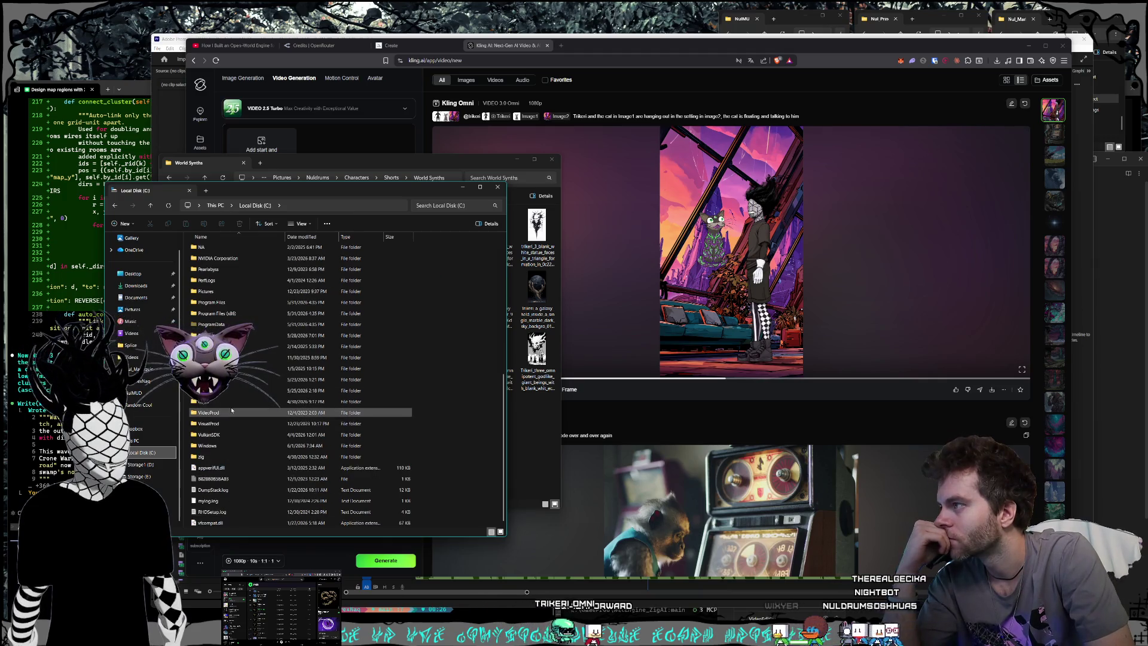
click(140, 464)
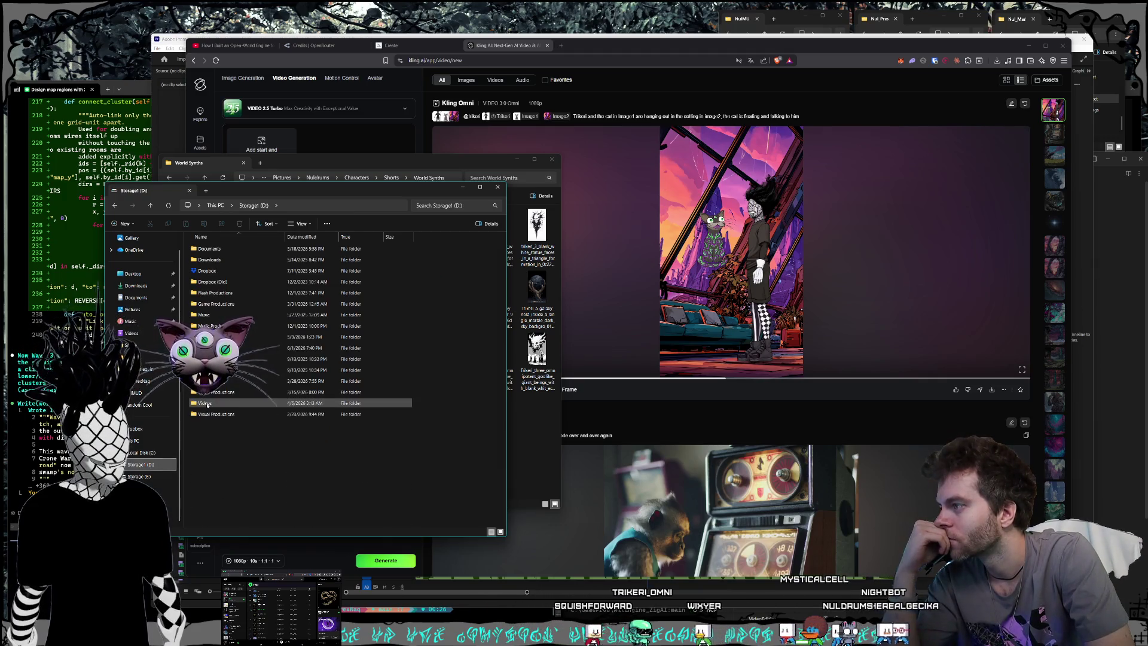
double_click(205, 404)
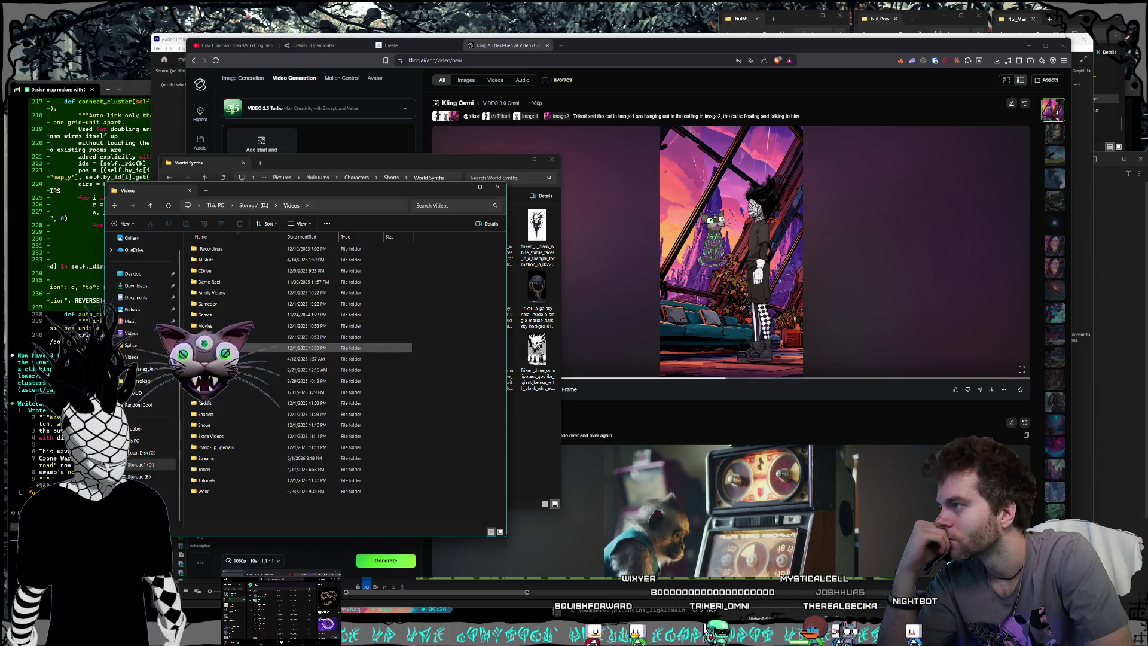
double_click(241, 369)
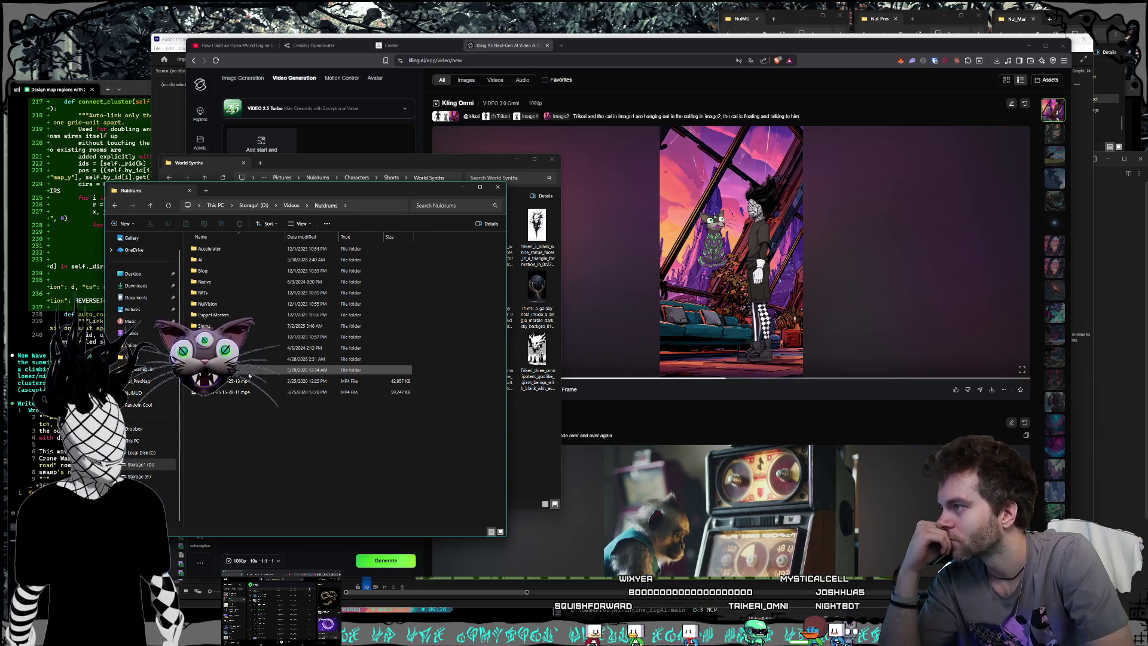
click(241, 369)
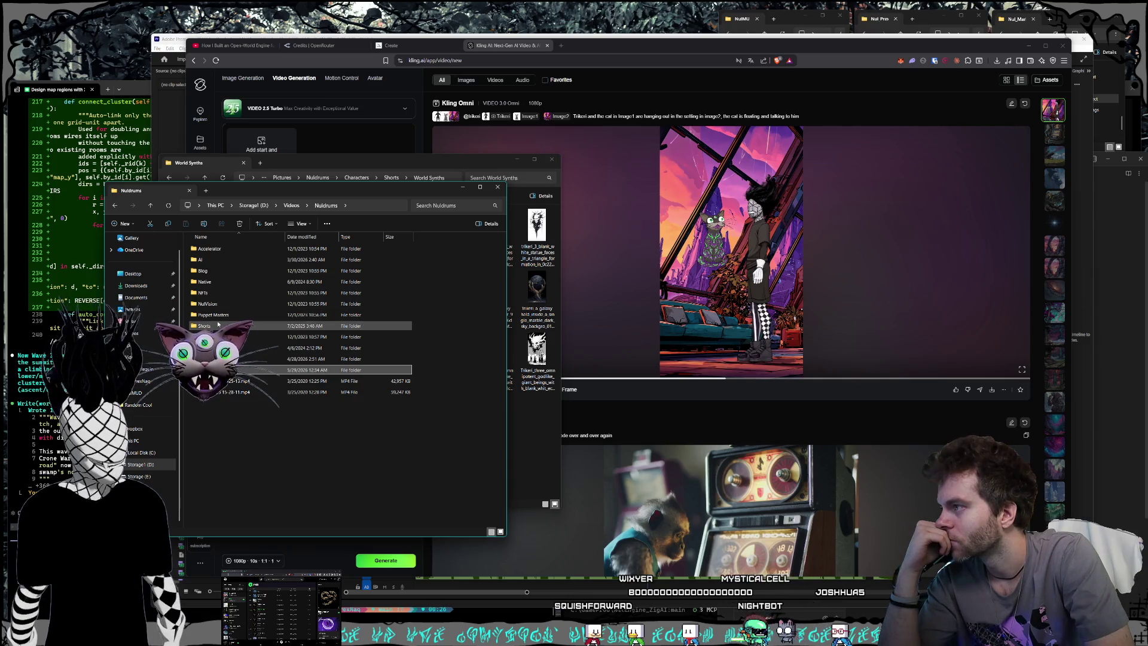
double_click(240, 326)
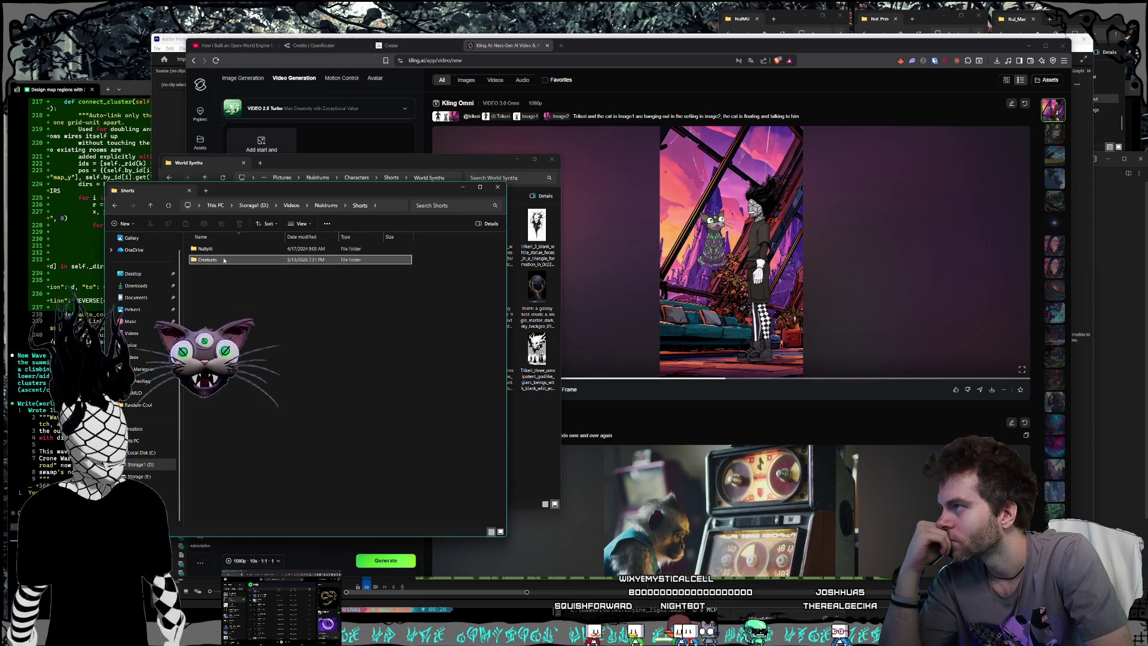
double_click(227, 260)
double_click(240, 369)
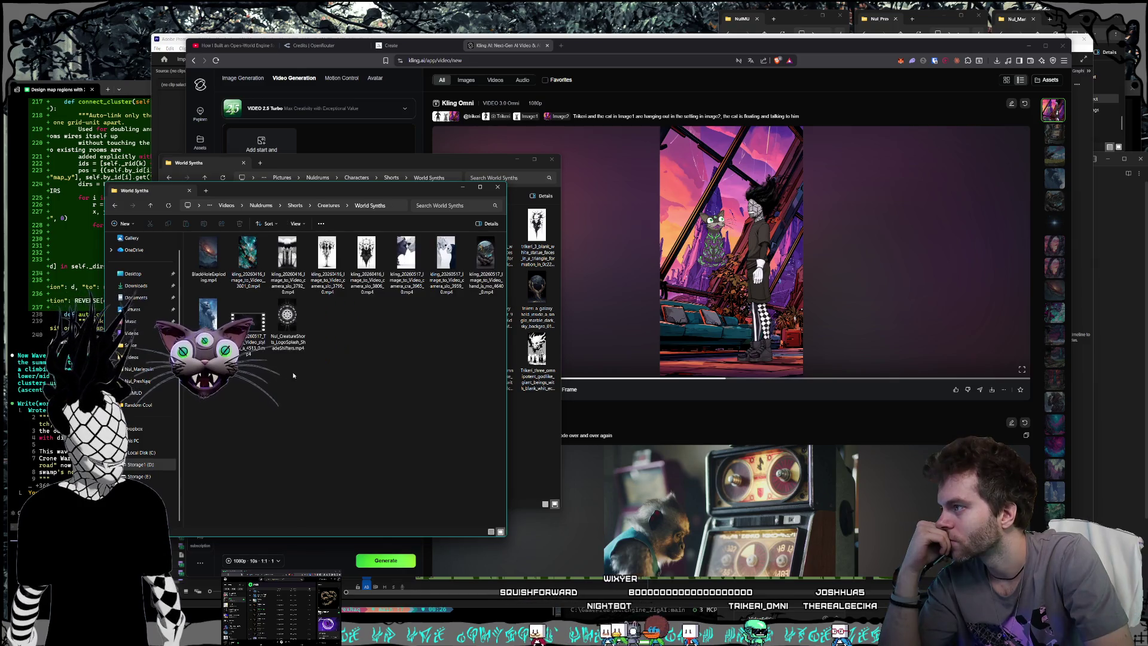
mouse_move(299, 191)
mouse_down()
mouse_move(405, 179)
mouse_move(223, 237)
mouse_move(211, 274)
mouse_up()
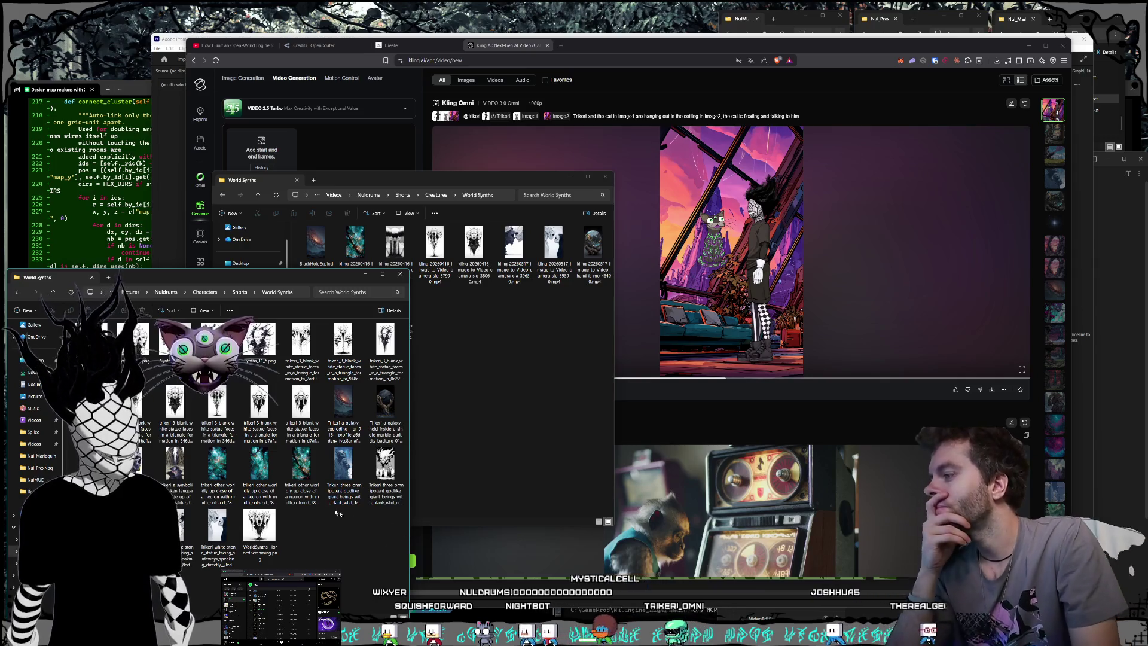
View WorldSynths_HornedScreaming.png and two triangle-faces images full size, then return to the videos folder.
double_click(261, 526)
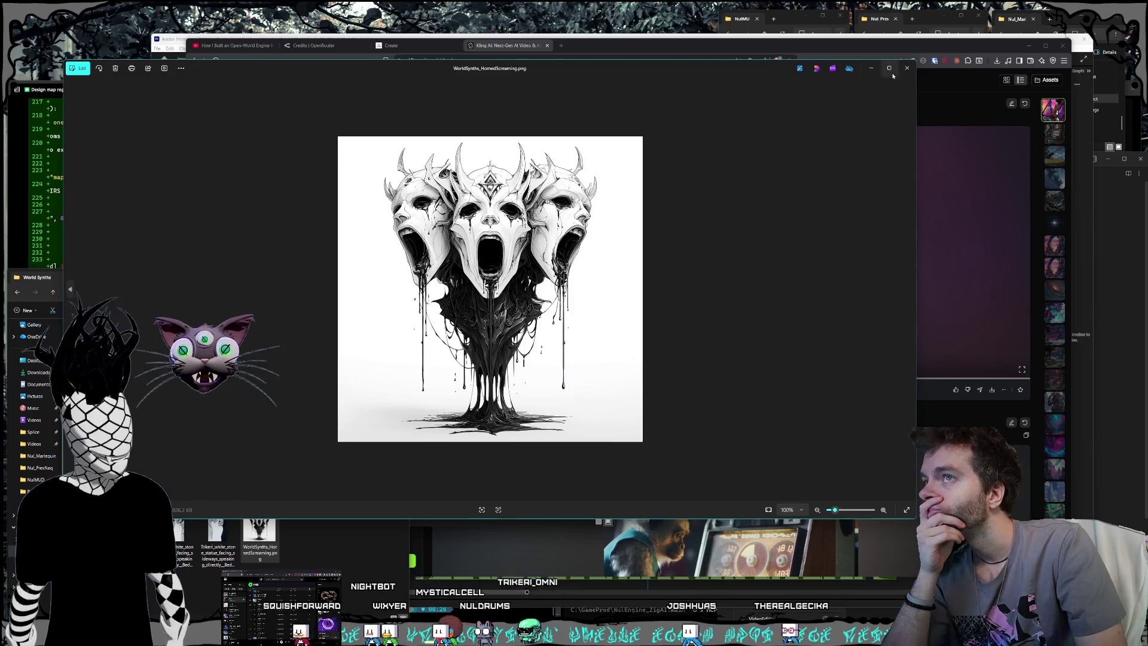
click(906, 68)
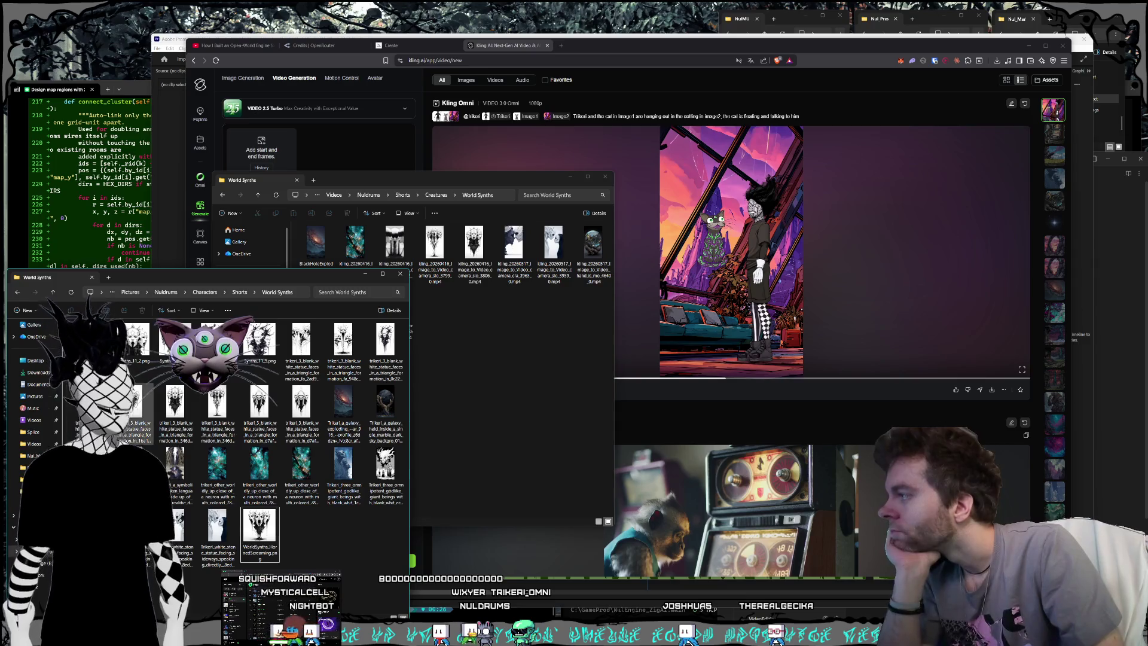
key(Return)
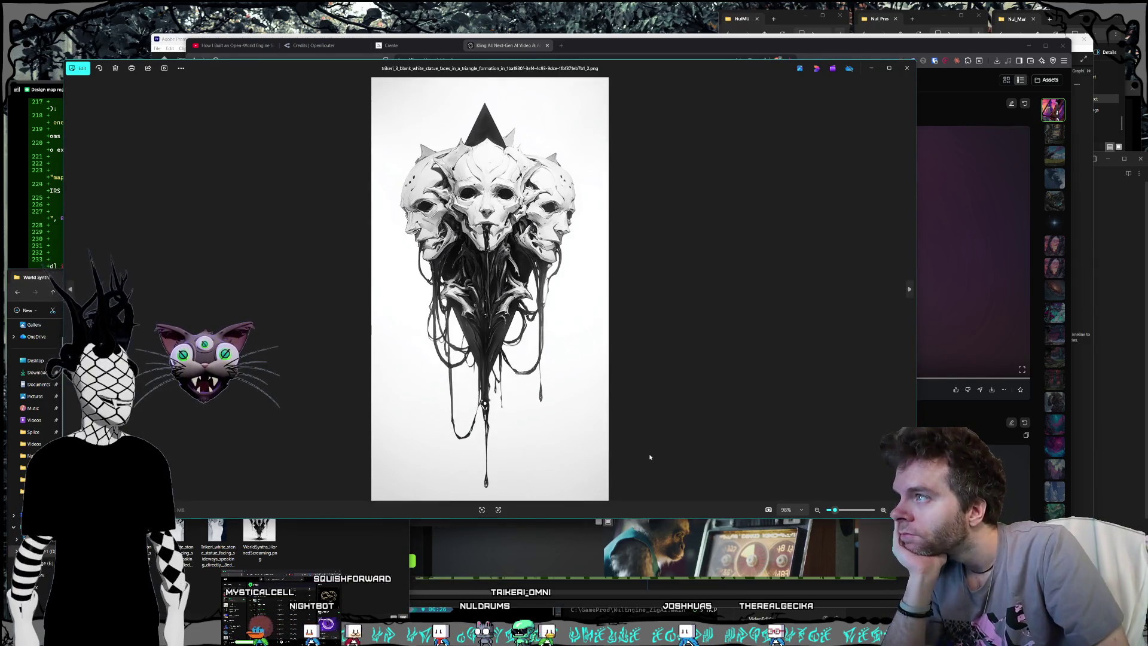
key(Right)
key(Right)
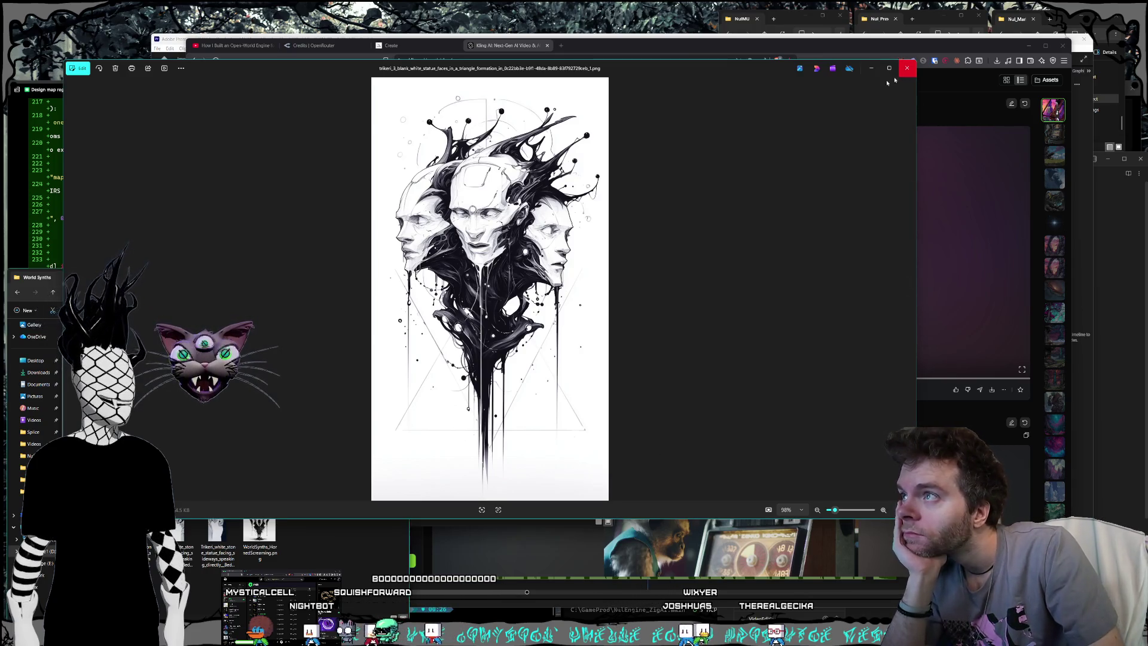
click(906, 67)
click(485, 368)
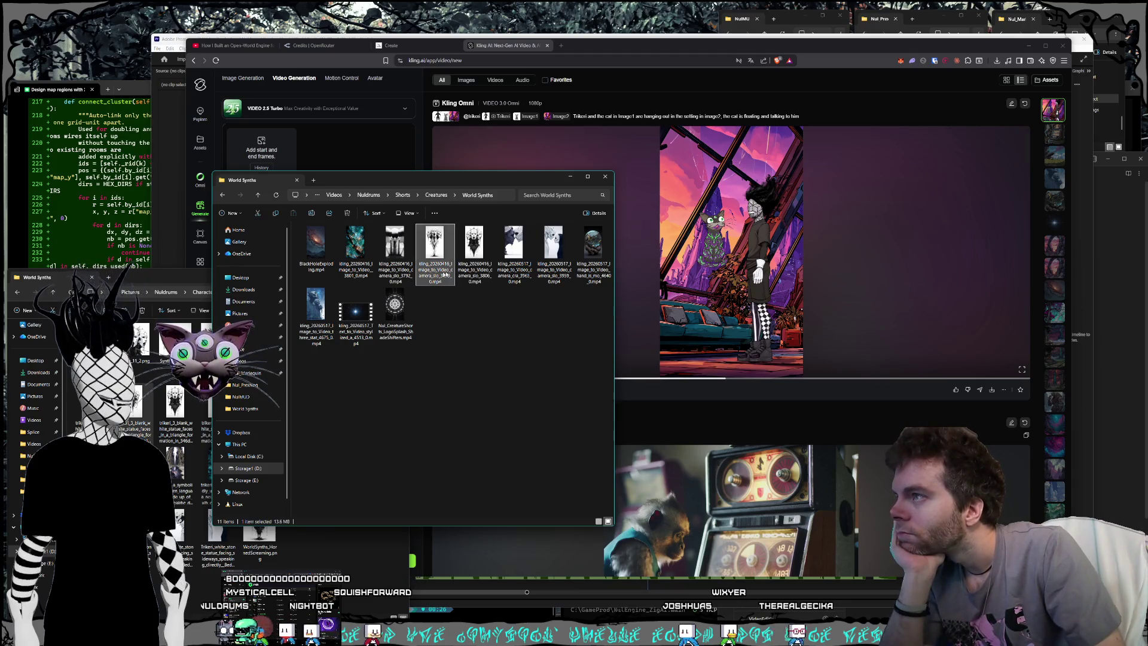
Rearrange and alternate between the World Synths videos and images windows to compare their contents.
click(469, 274)
click(471, 310)
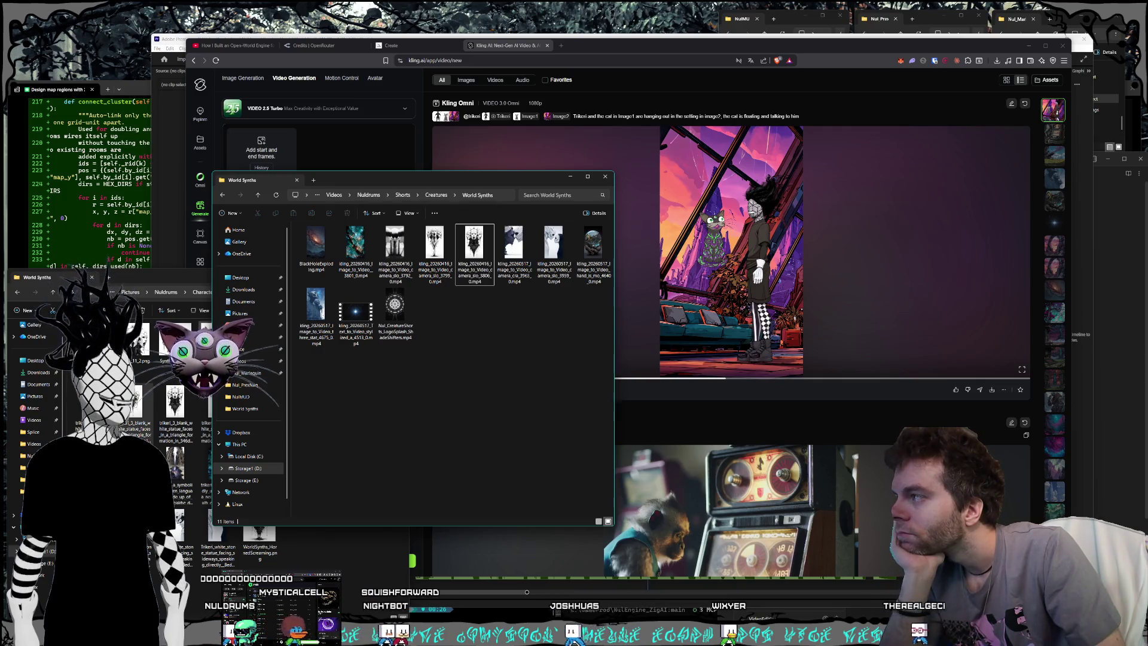
mouse_move(411, 175)
mouse_down()
mouse_move(493, 190)
mouse_move(486, 240)
mouse_up()
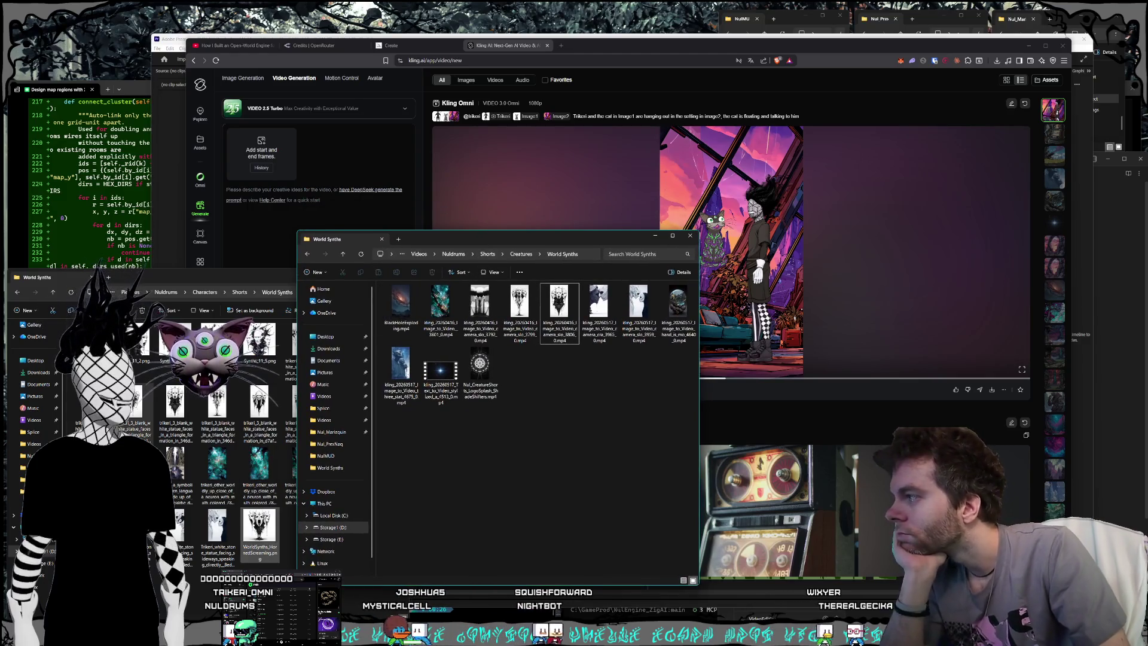
click(178, 476)
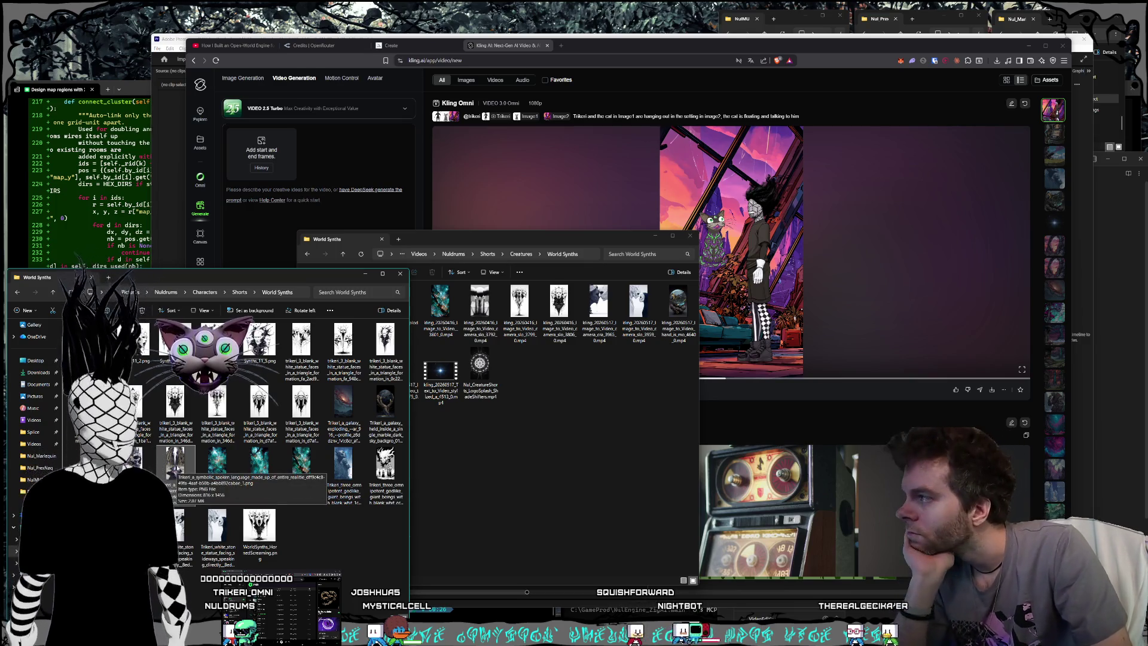
click(348, 528)
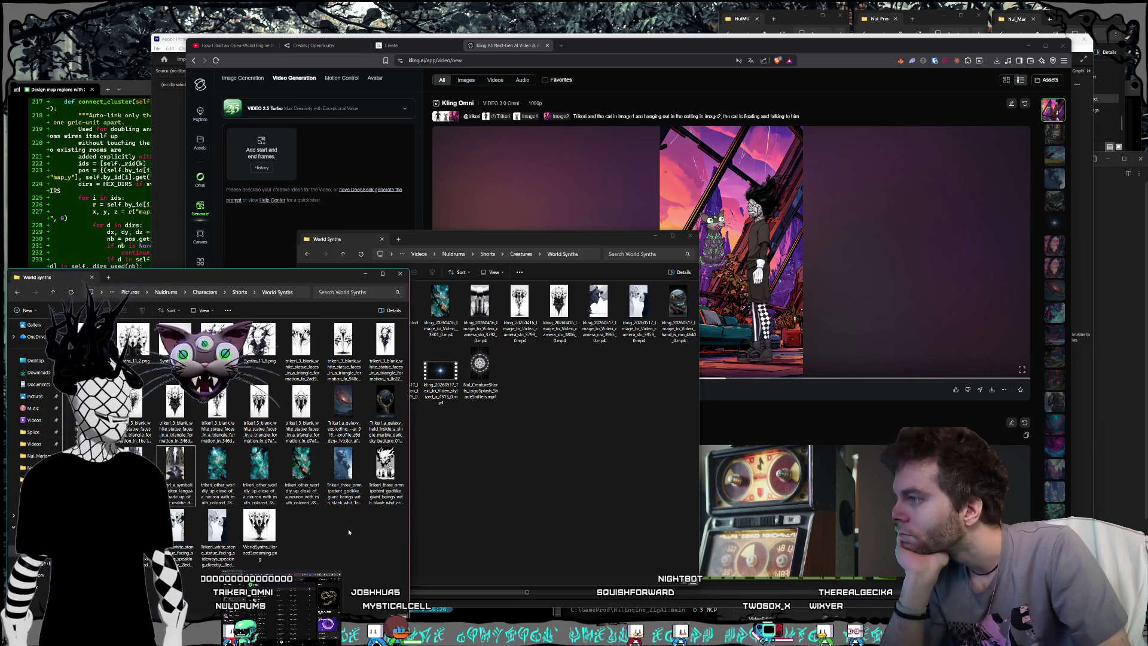
click(504, 494)
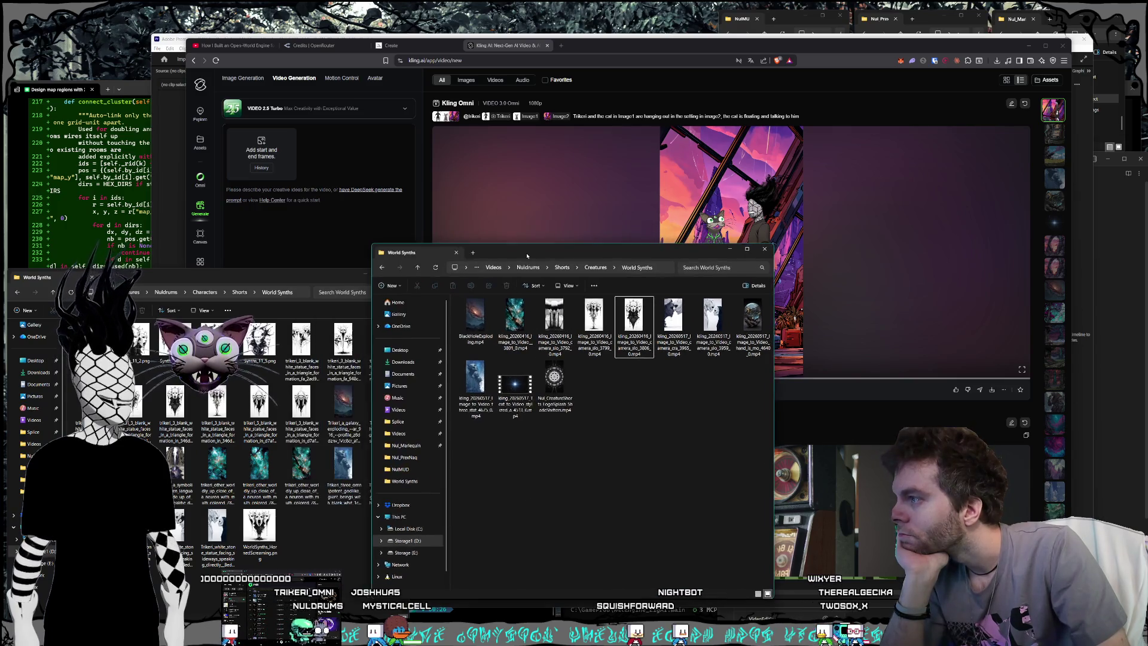
click(346, 539)
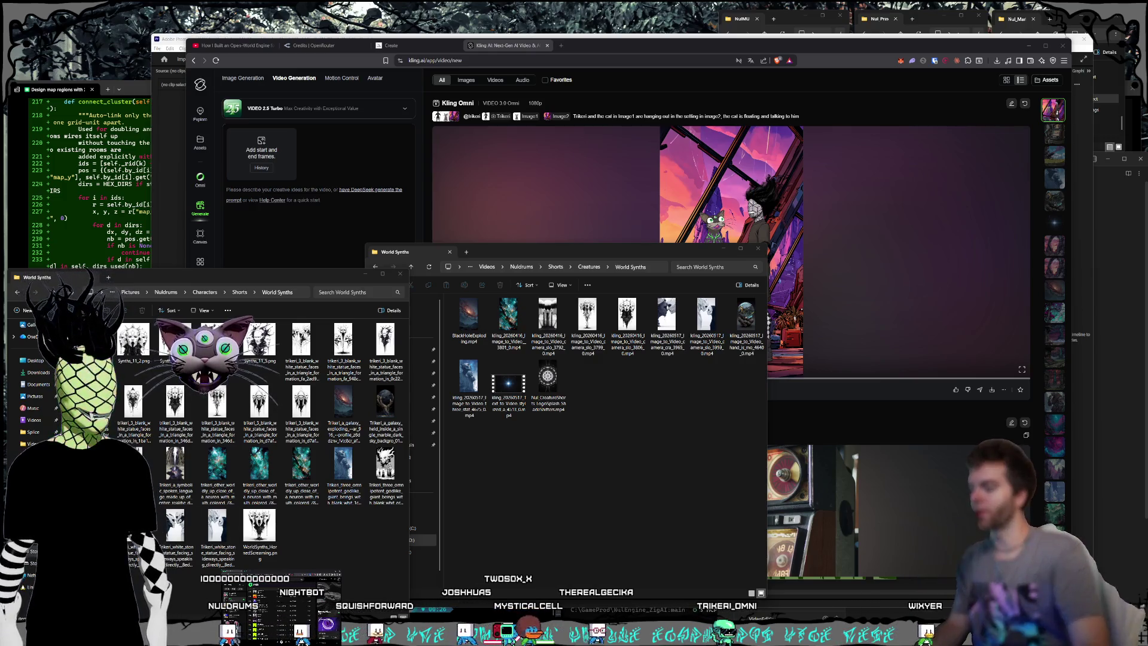
key(alt+Tab)
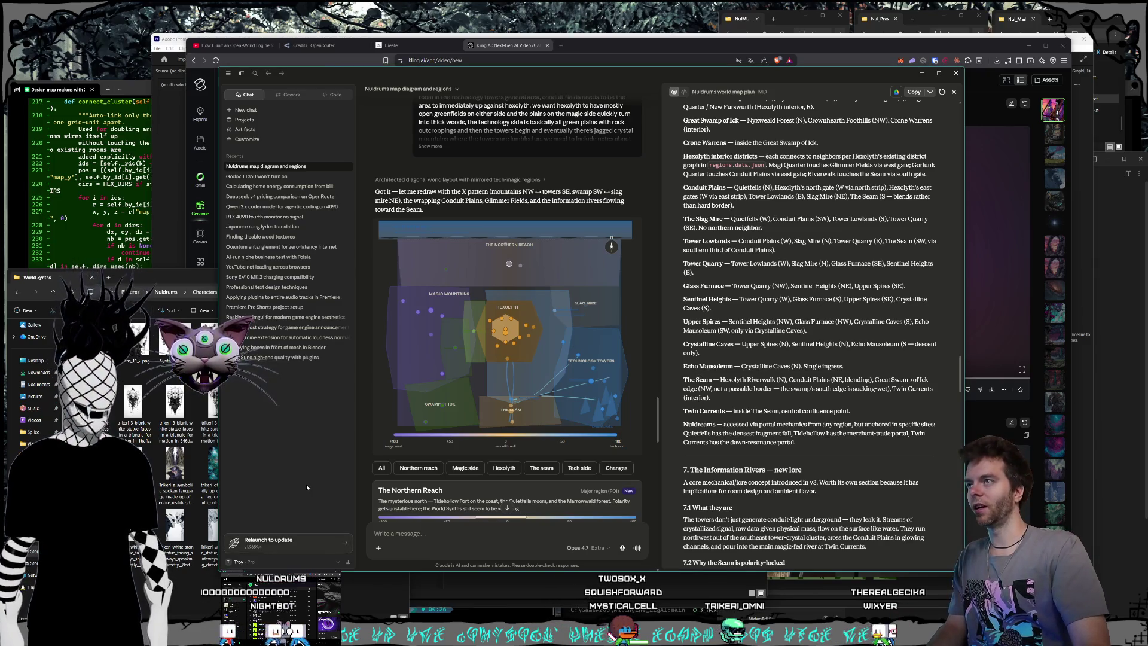
Check Claude's plan usage in Settings > Usage, showing the current session 100% used.
click(275, 567)
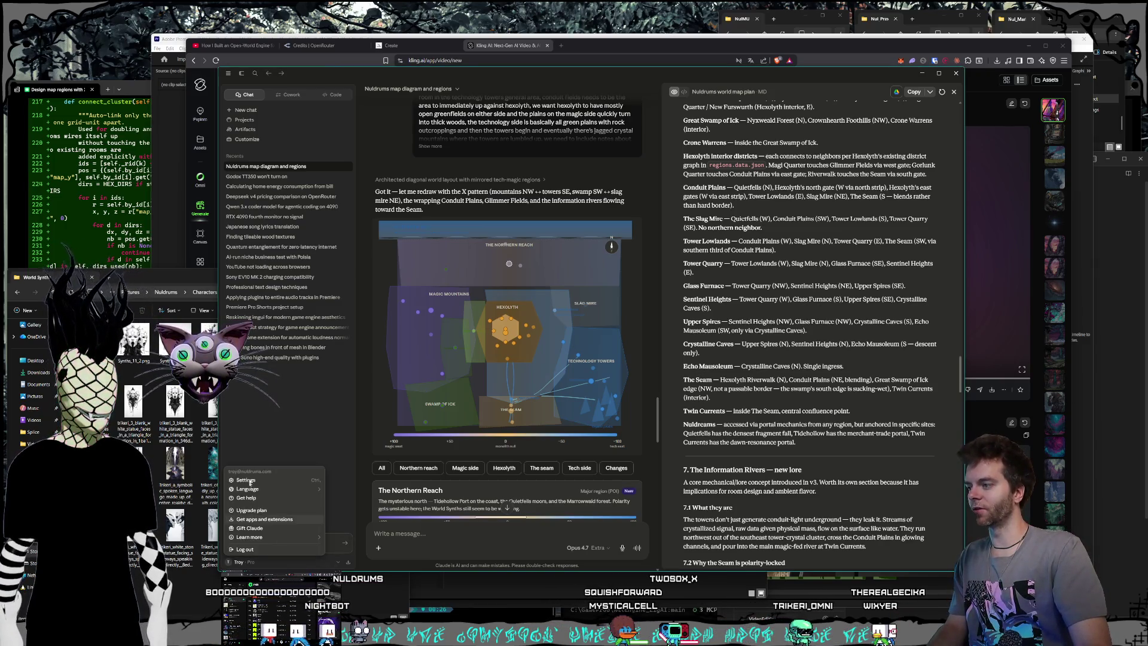
click(278, 468)
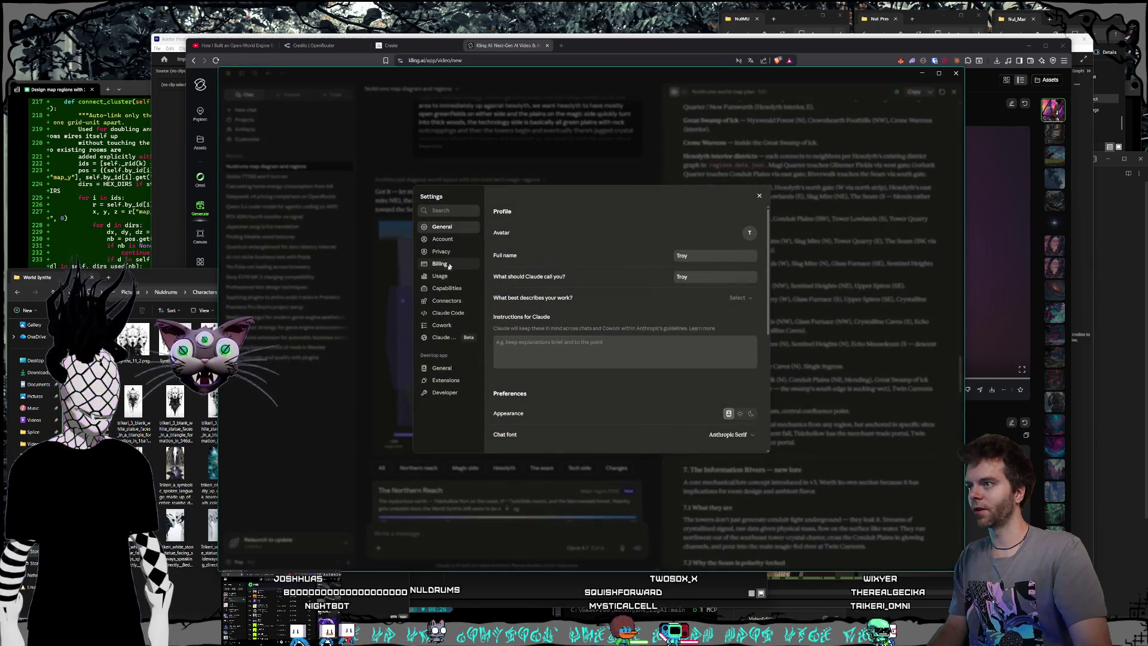
click(445, 276)
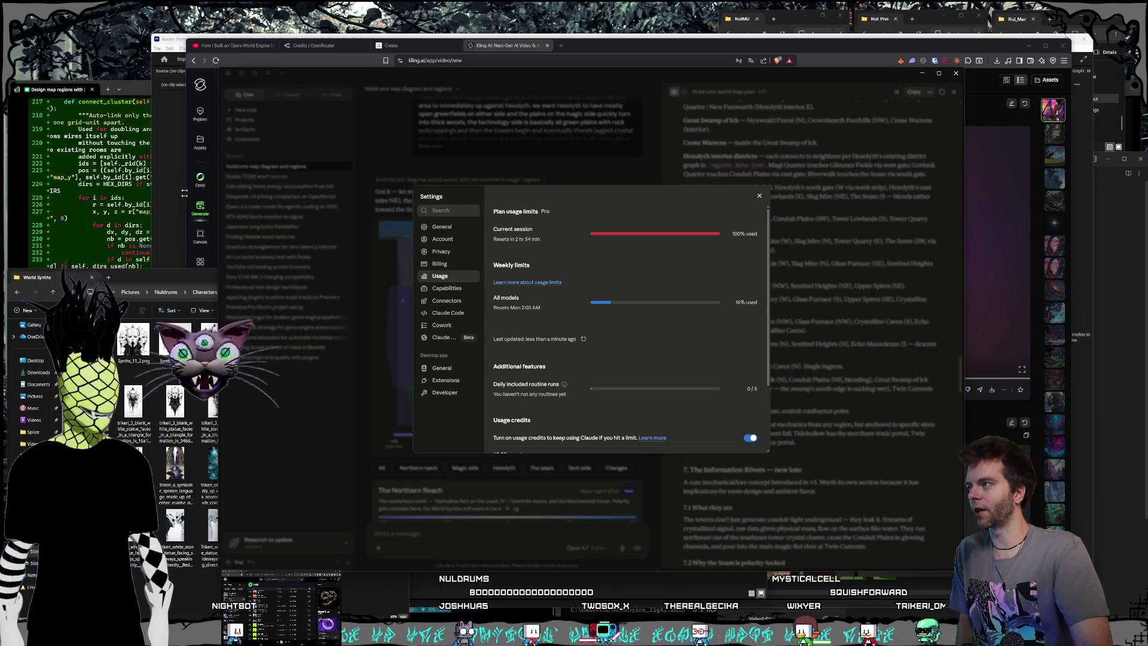
Bring the code terminal, OpenCode session and git push terminal windows forward.
click(137, 257)
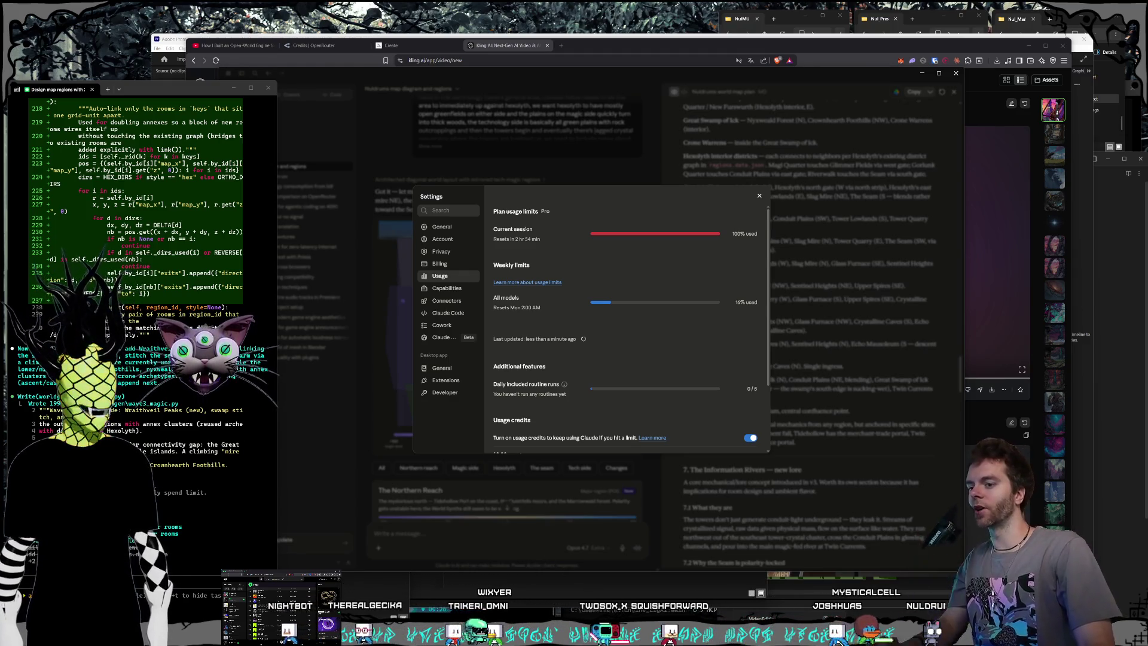
click(592, 615)
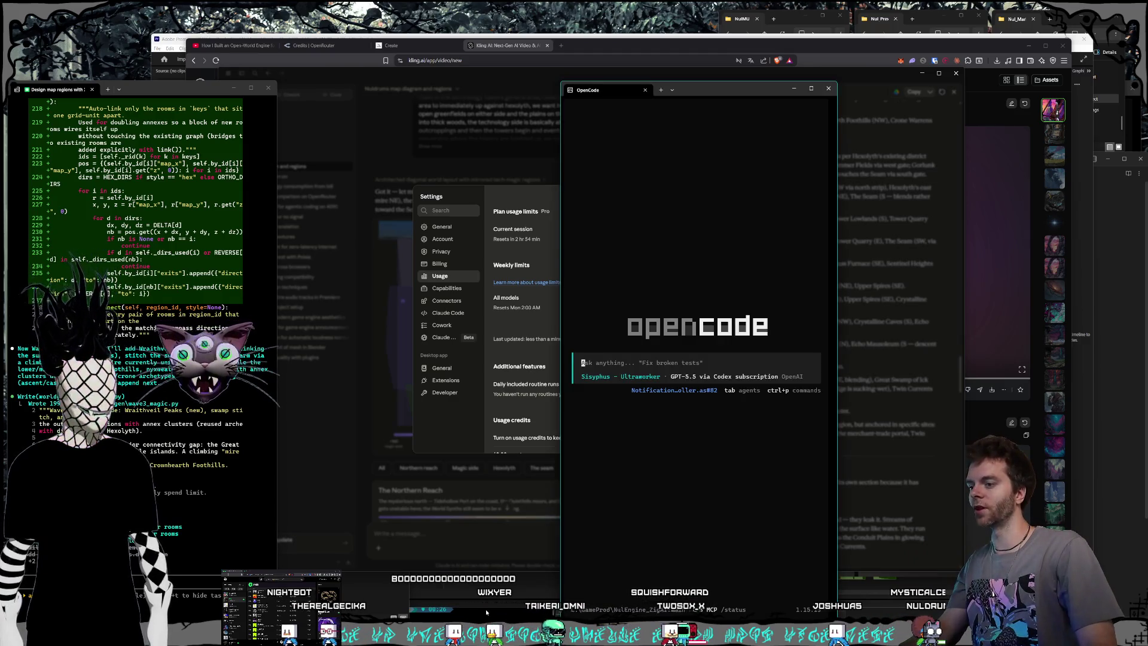
click(486, 612)
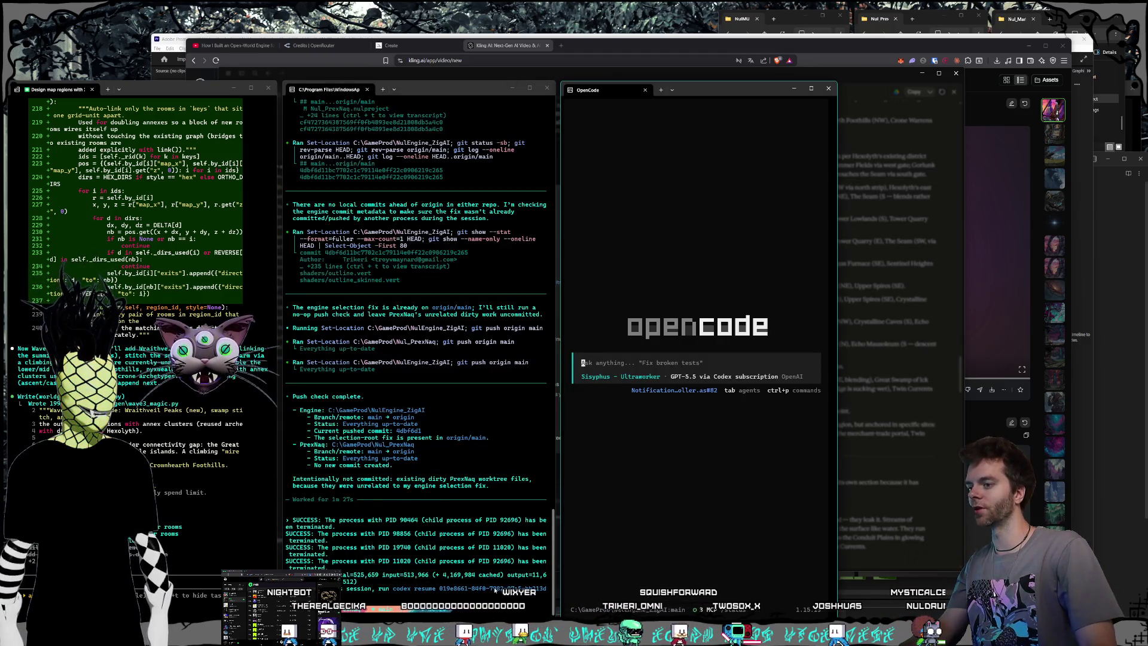
Bring the Kling video page back in front and close the YouTube open-world engine video.
click(587, 49)
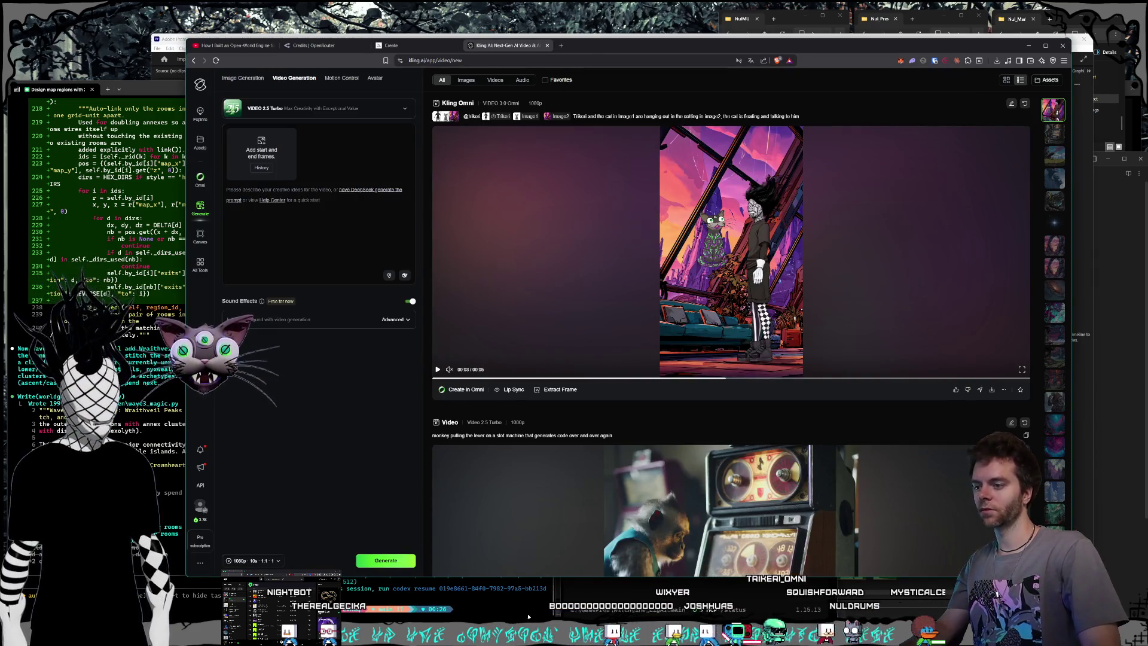
mouse_move(541, 634)
mouse_move(621, 595)
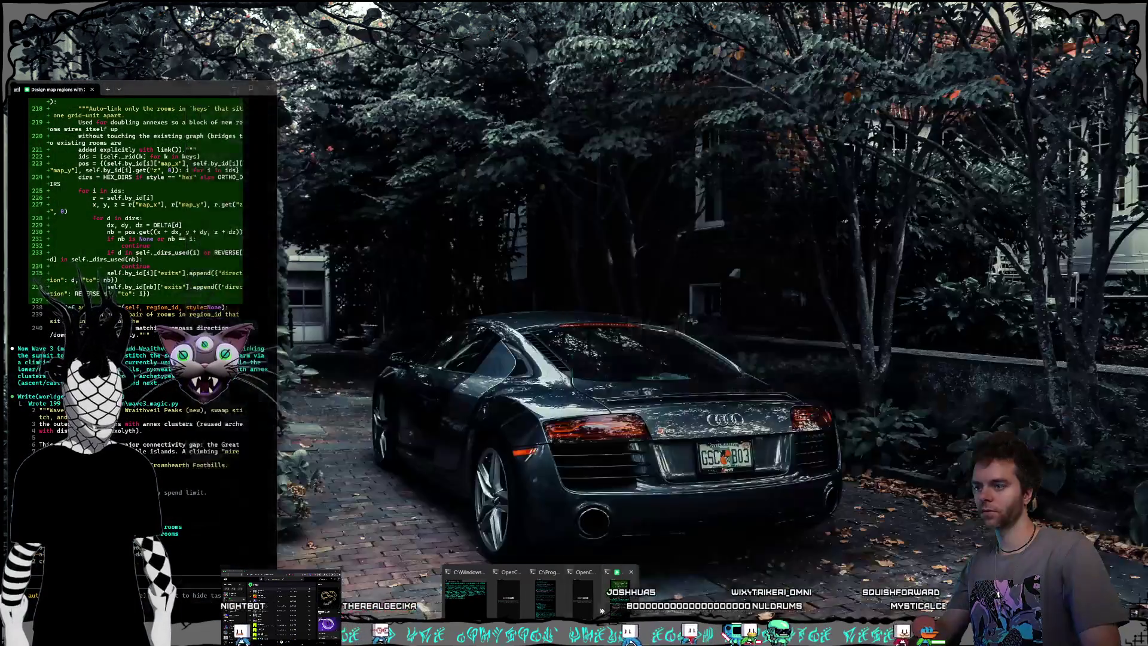
click(511, 598)
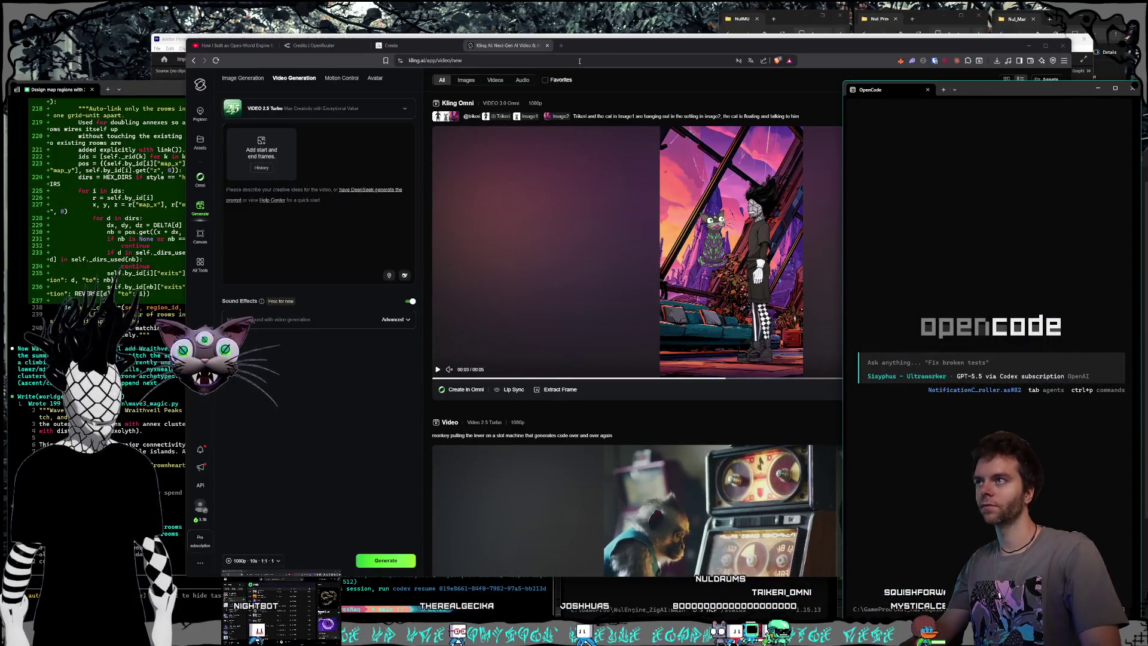
click(592, 49)
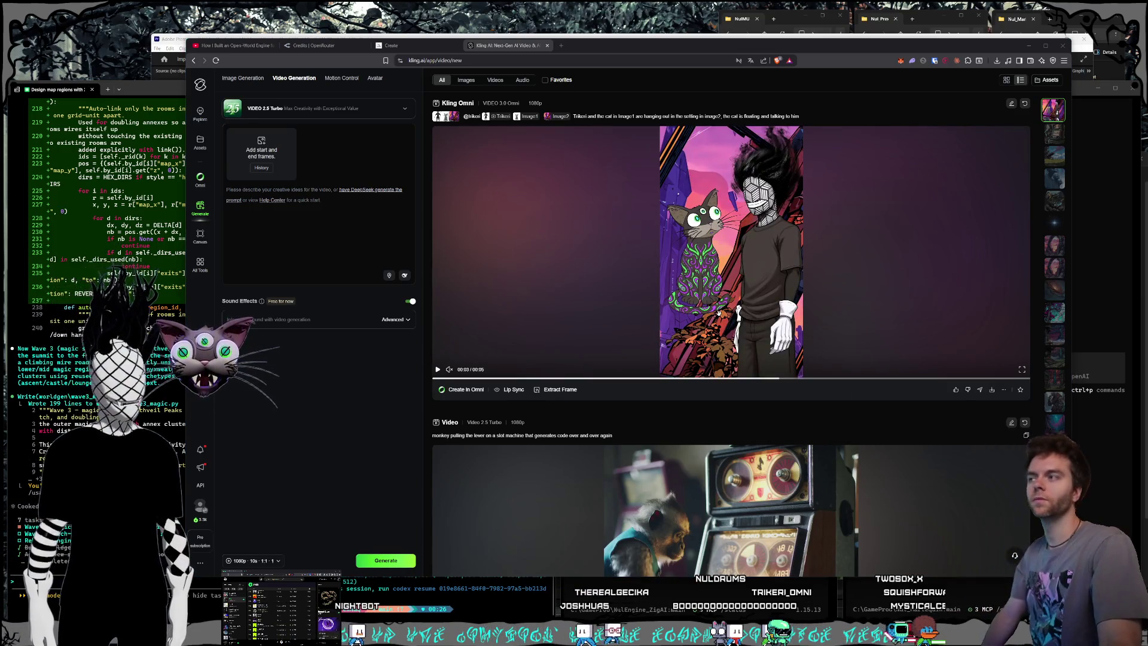
click(272, 46)
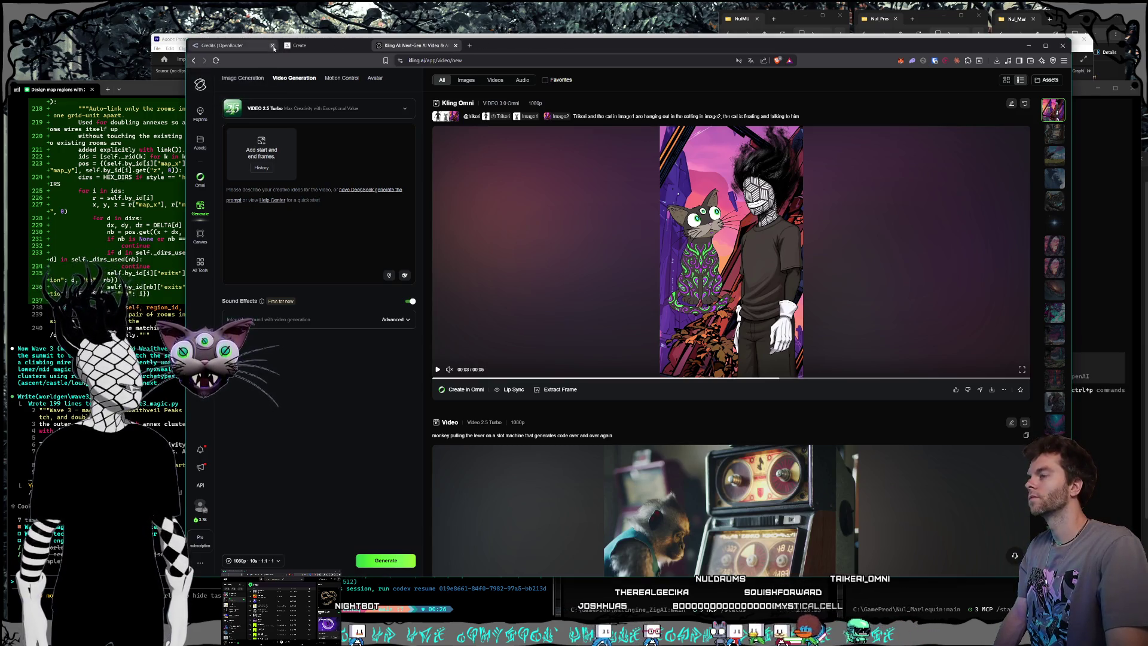
click(235, 46)
Close the Credits | OpenRouter tab with Ctrl+W.
key(ctrl+w)
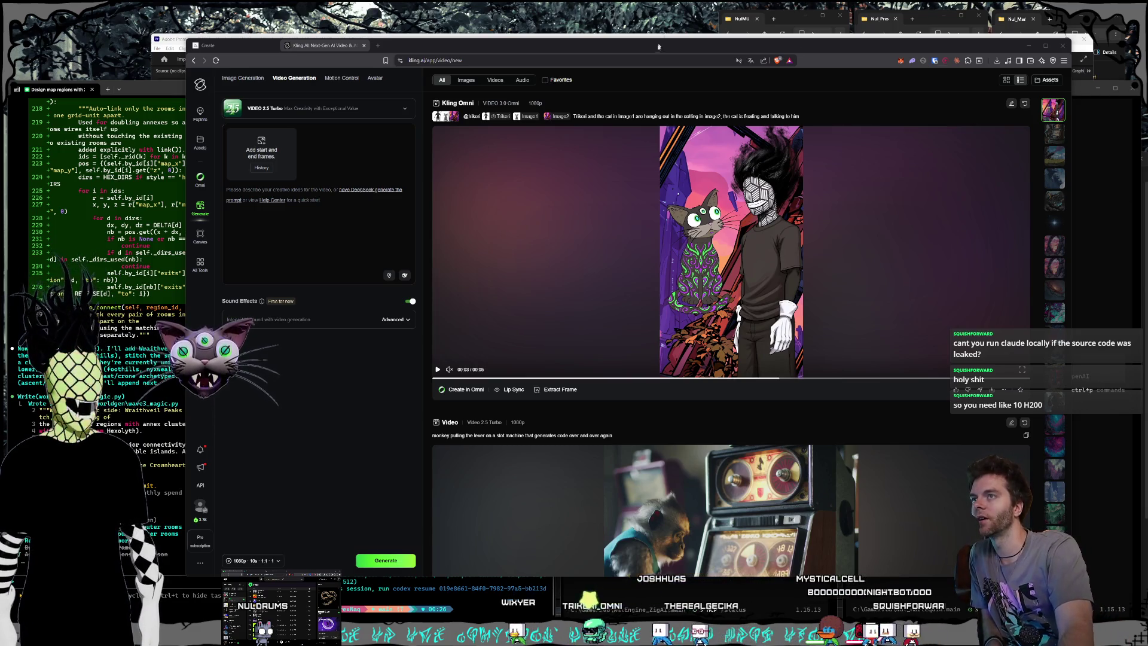
Nudge the Kling AI browser window a few pixels higher on the screen.
drag(665, 39, 662, 37)
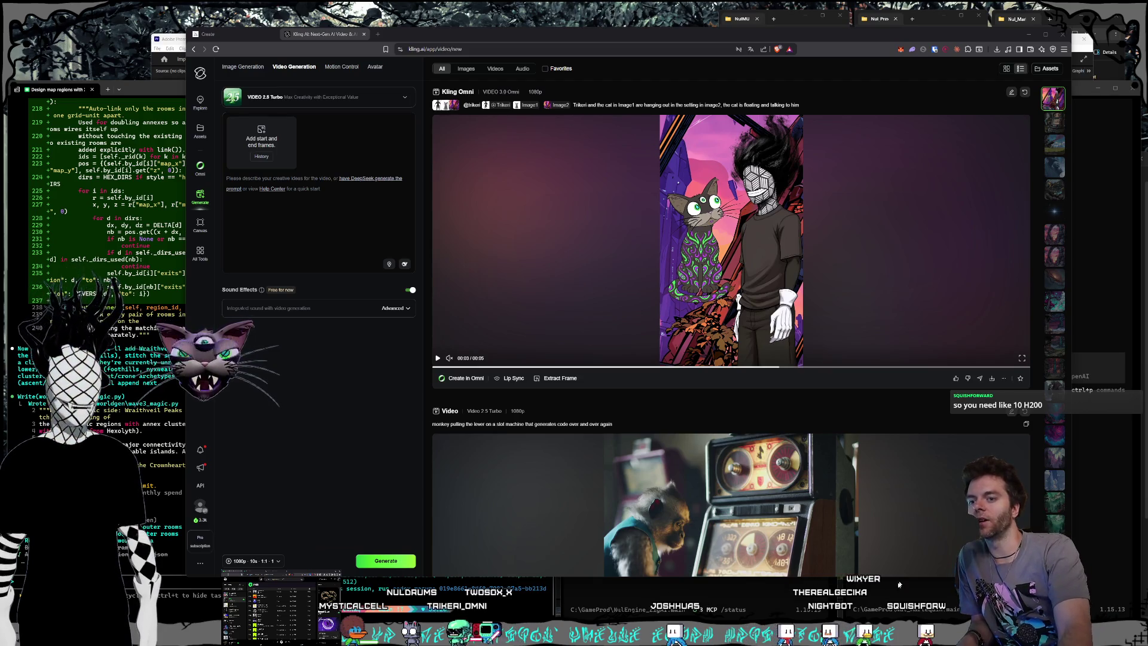
Check the OpenCode, git push and map regions terminals, then switch to Claude's usage limits.
click(863, 578)
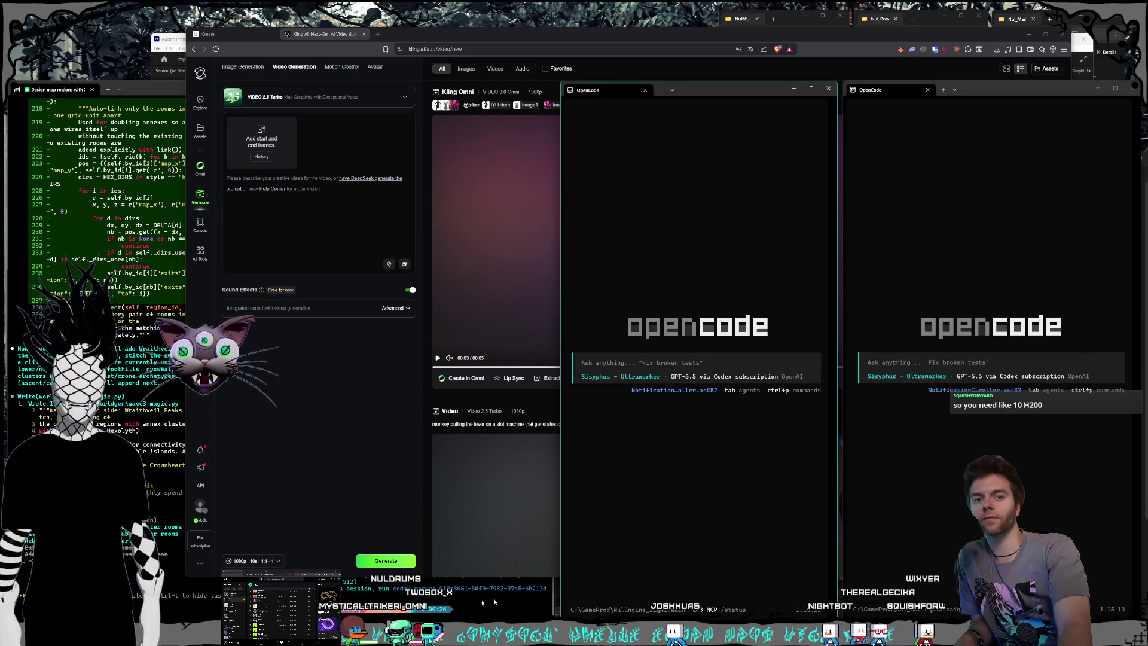
click(470, 609)
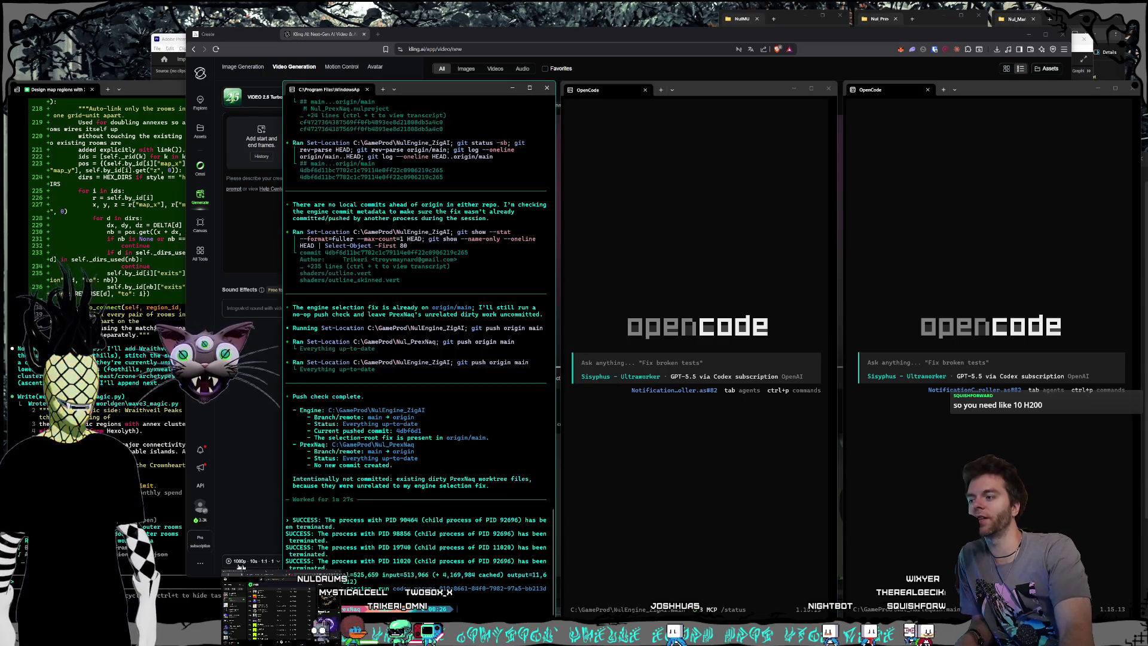
click(208, 541)
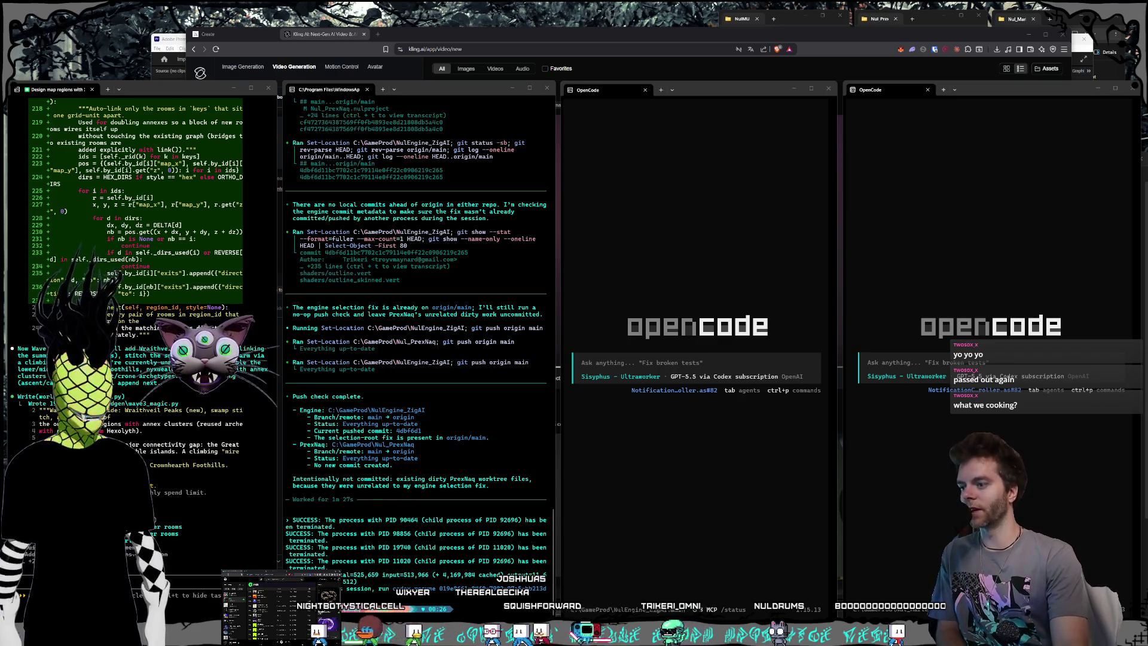
click(493, 609)
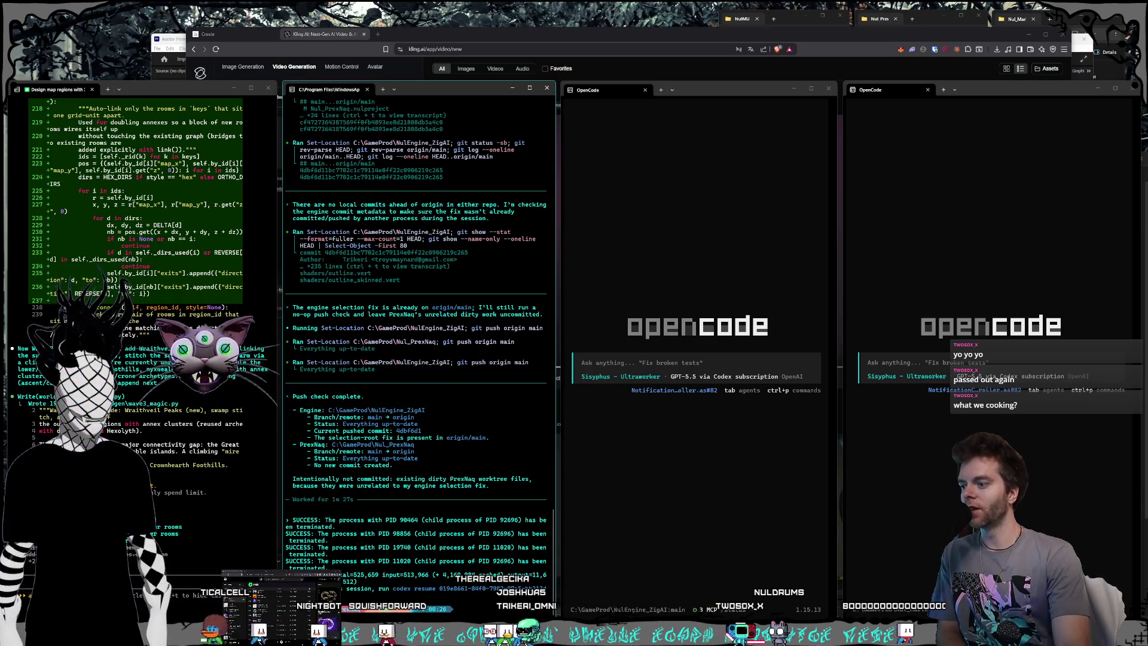
key(alt+Tab)
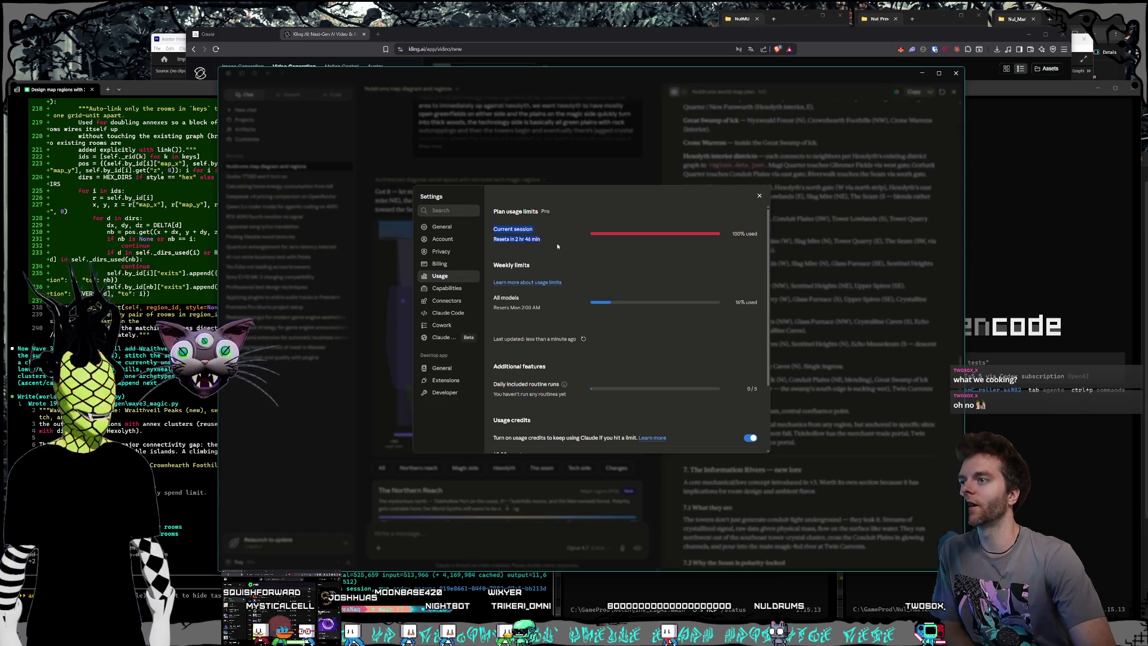
click(921, 74)
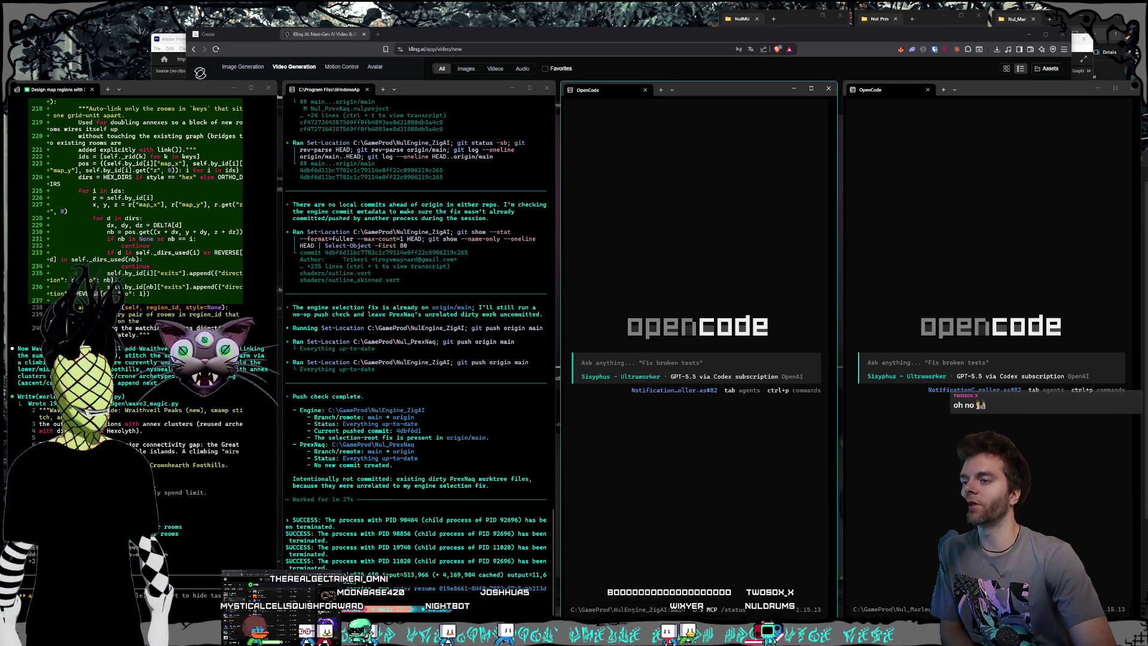
click(869, 362)
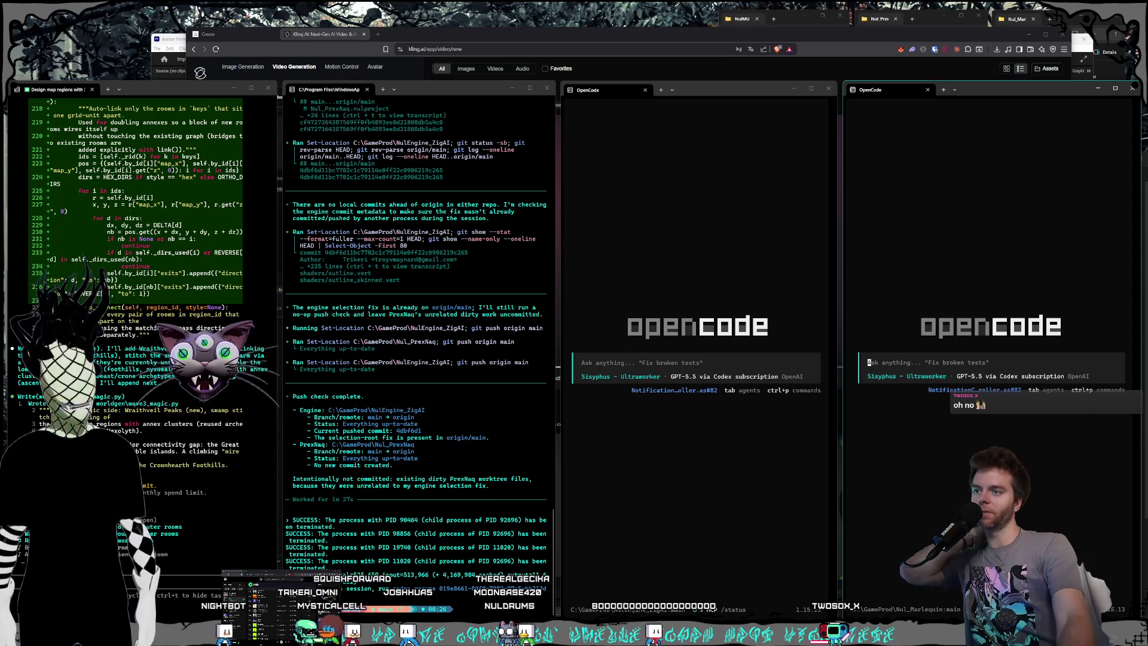
Cycle the middle OpenCode session's agent to Sisyphus - Ultraworker on GPT-5.5 via Codex.
click(675, 362)
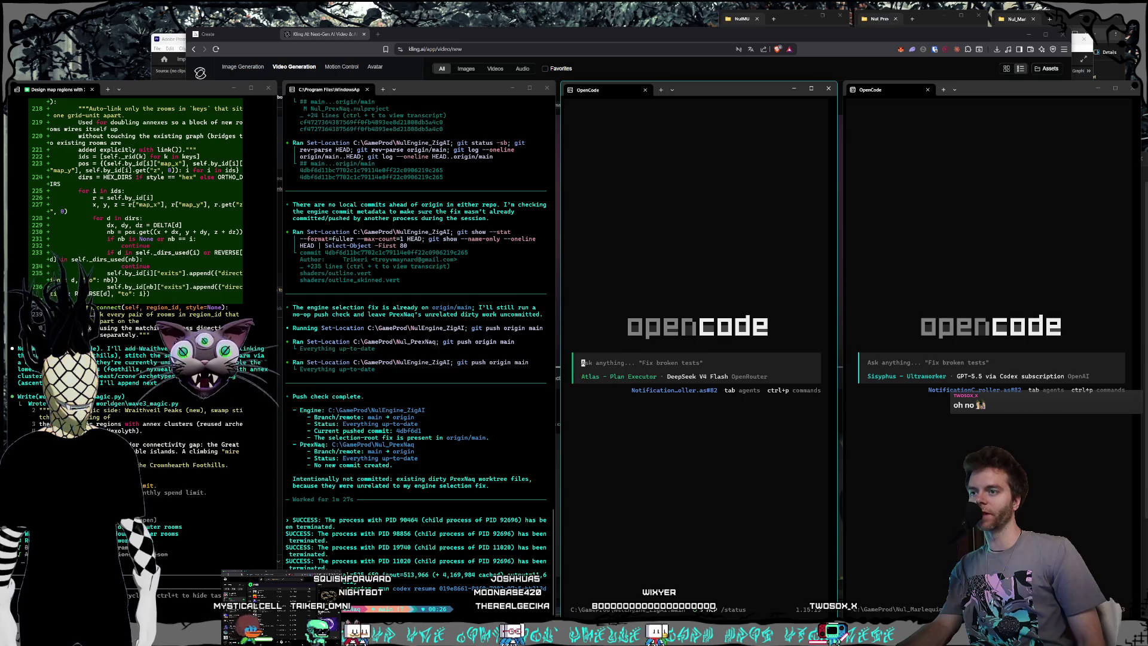
key(Tab)
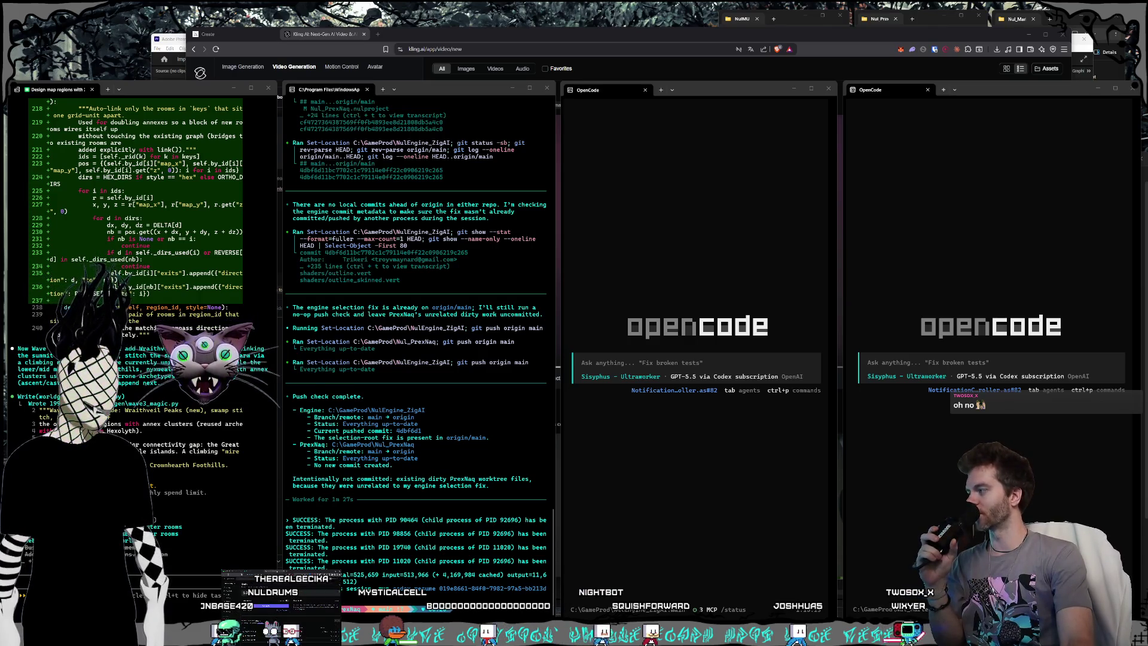
key(alt+Tab)
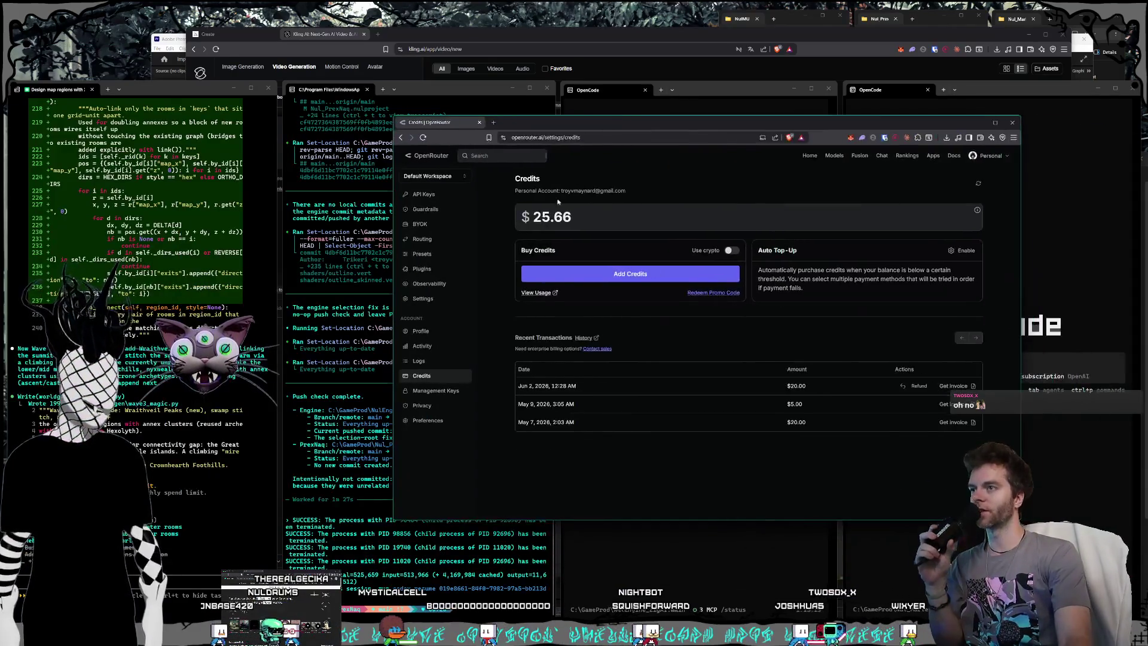
mouse_move(441, 128)
mouse_down()
mouse_move(383, 147)
mouse_move(0, 120)
mouse_move(0, 60)
mouse_up()
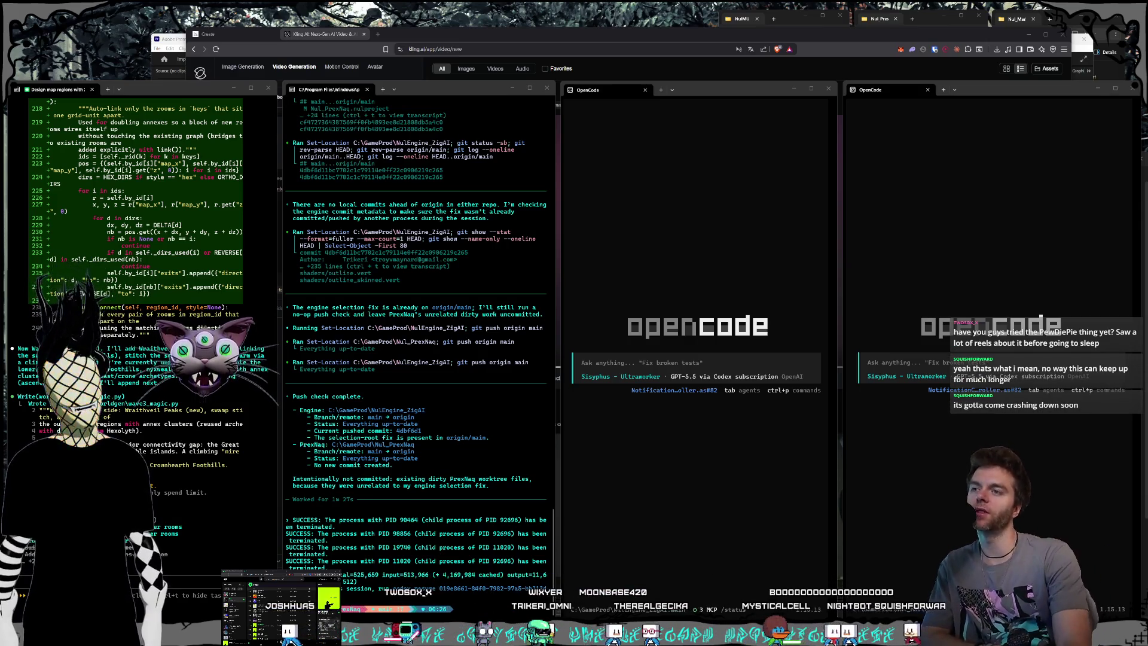
click(779, 292)
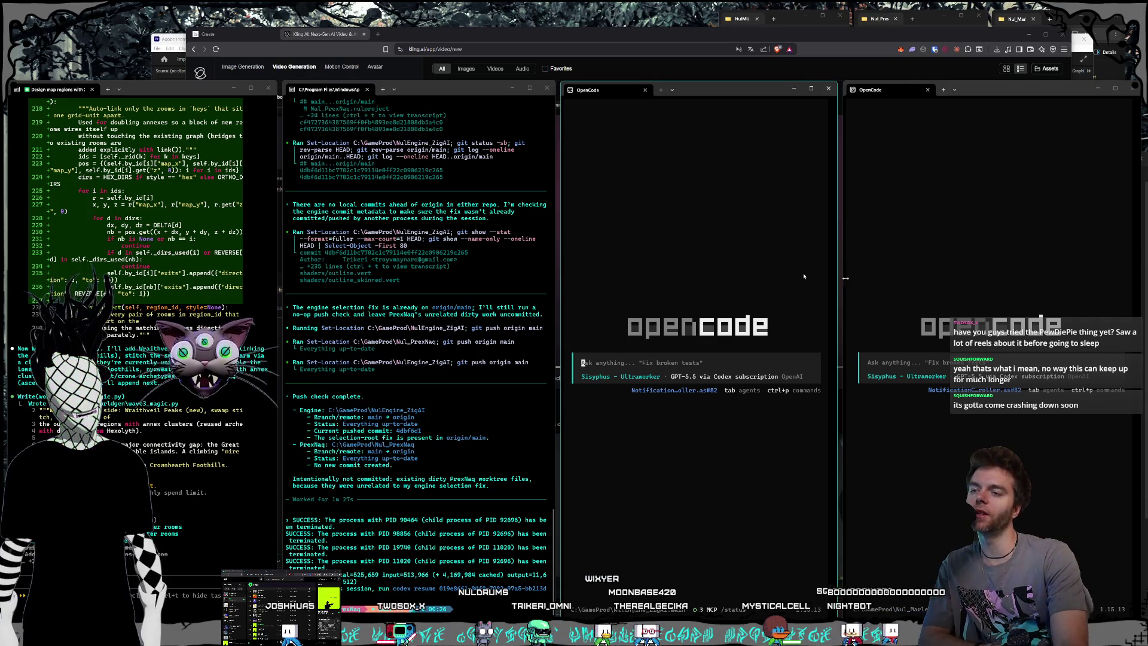
click(957, 264)
click(739, 259)
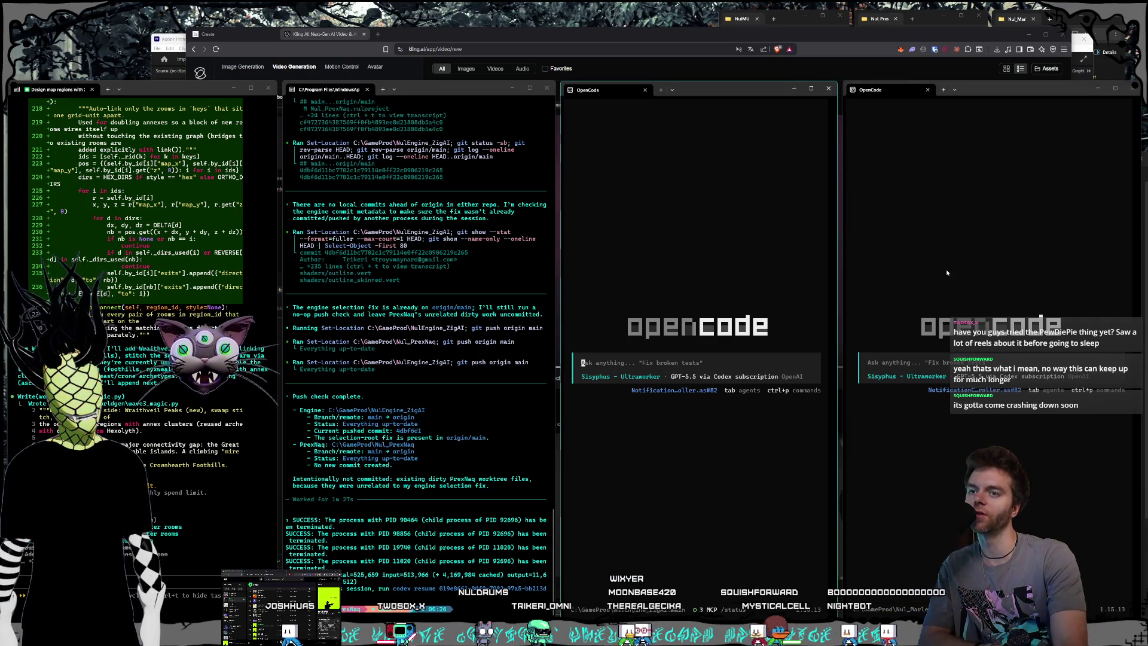
click(948, 282)
click(683, 268)
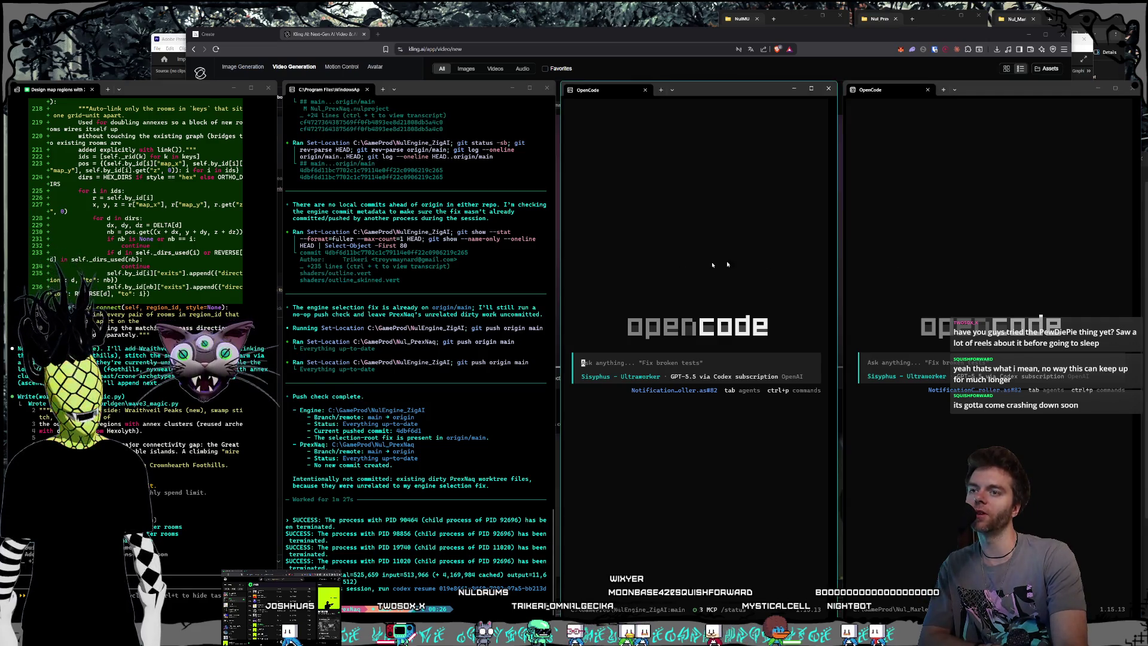
click(951, 269)
click(720, 260)
click(879, 277)
click(696, 271)
click(924, 279)
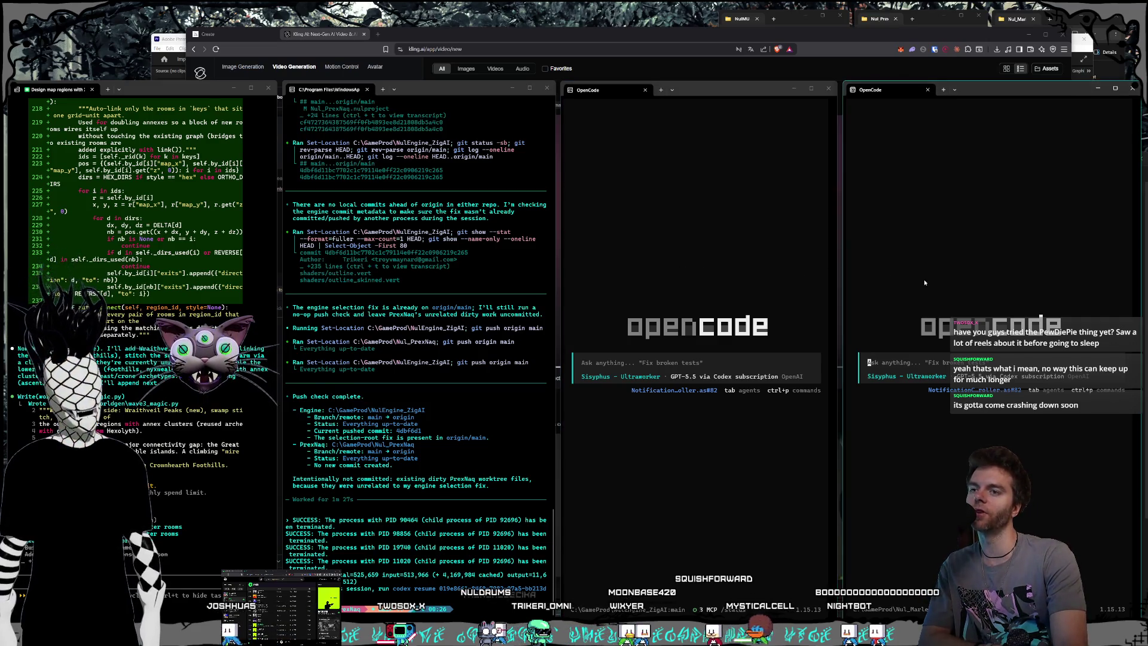
click(706, 269)
click(957, 281)
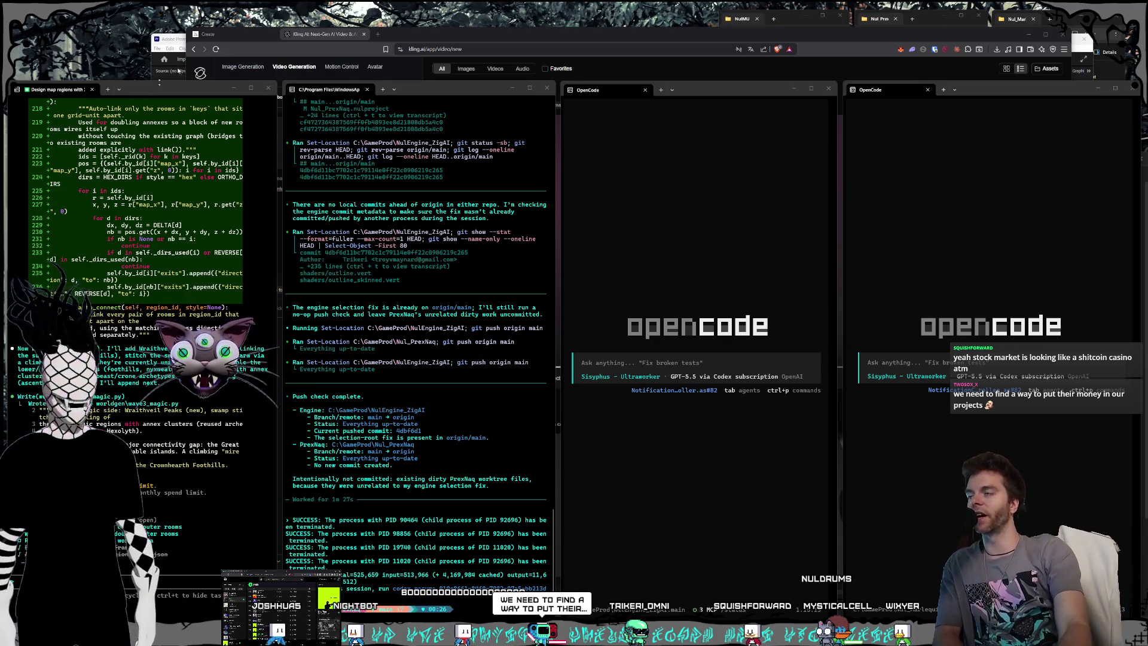
Bring the Kling AI video generation page in front of the OpenCode terminals.
click(183, 38)
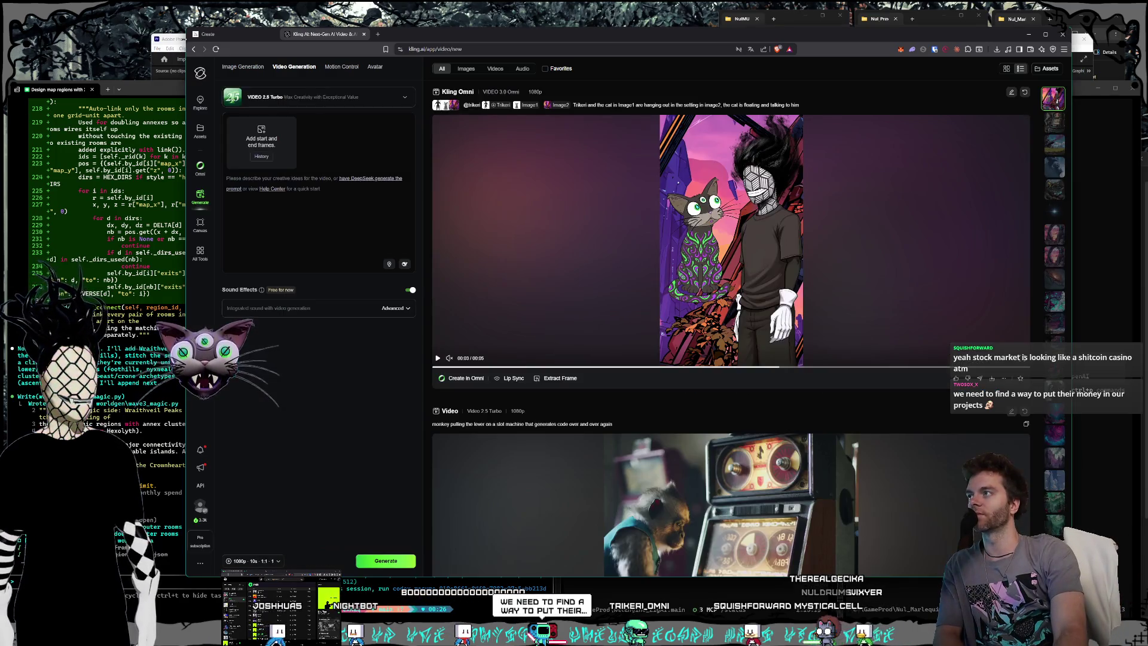
Glance at the WorldSynths intro project in Premiere Pro, then return to Kling and the push-check terminal.
click(178, 45)
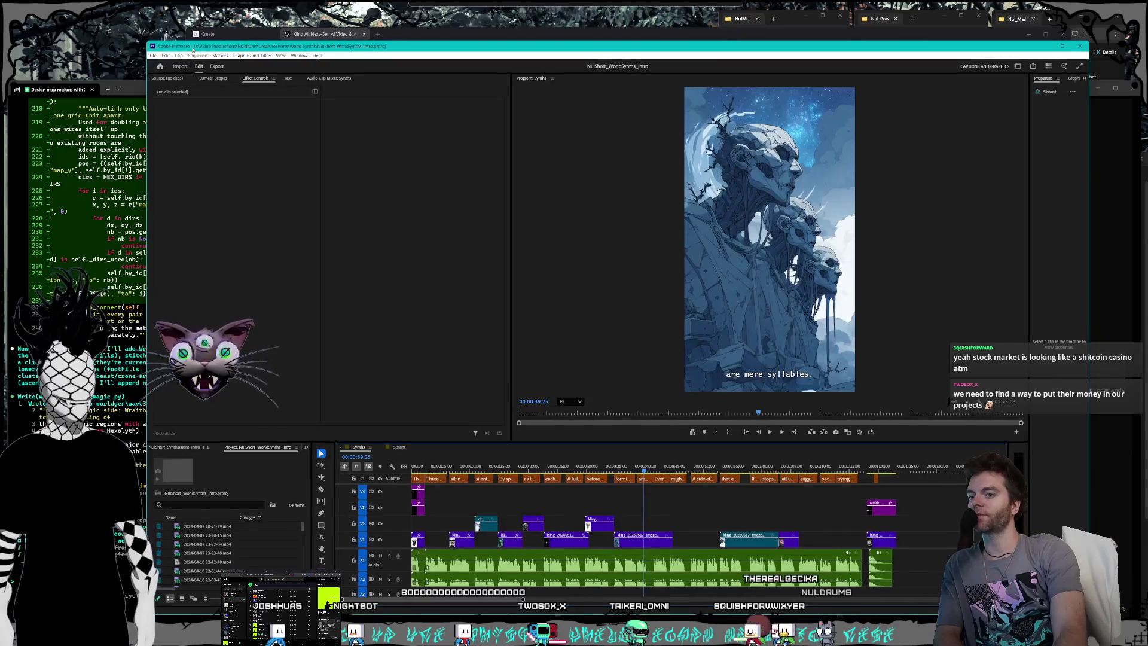
drag(187, 49, 188, 56)
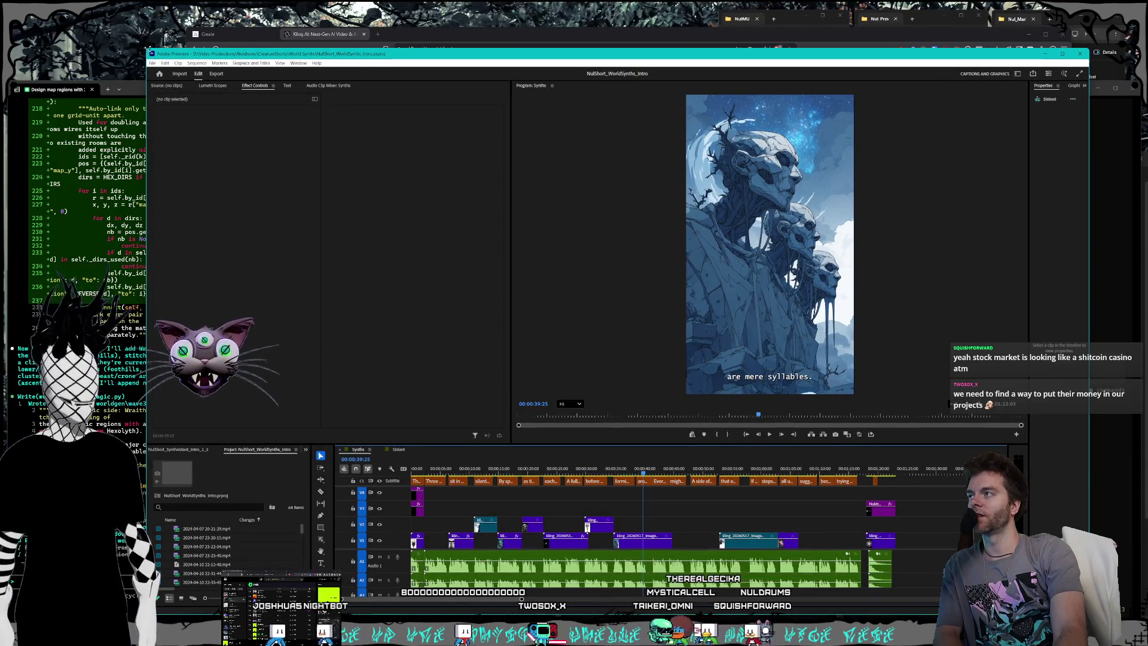
click(197, 37)
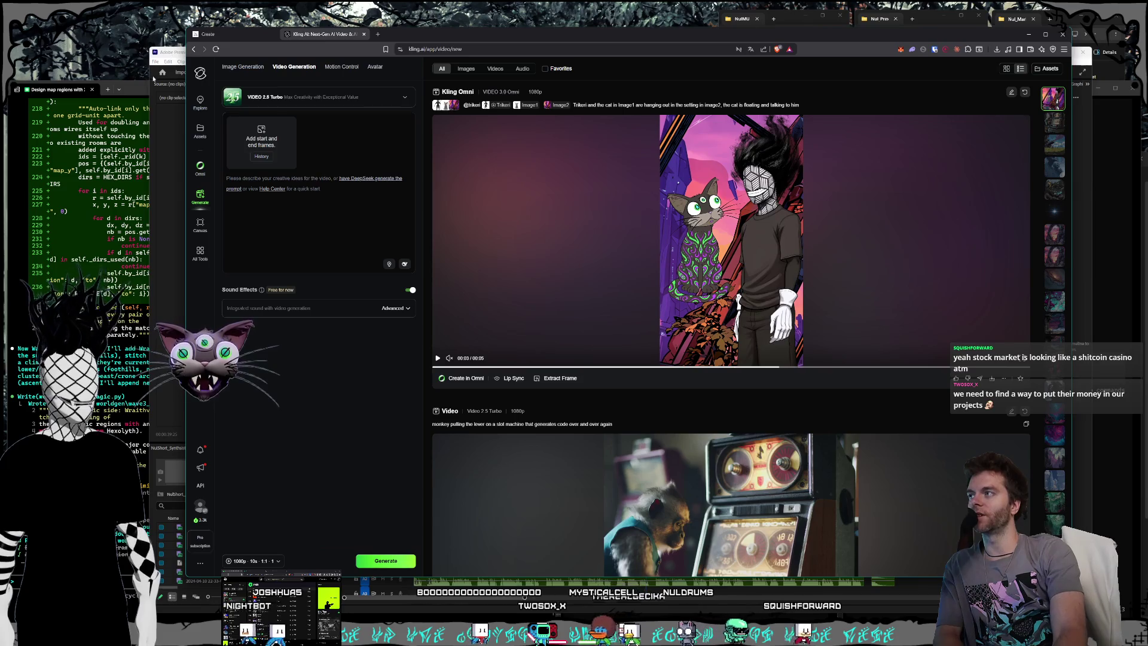
key(alt+Tab)
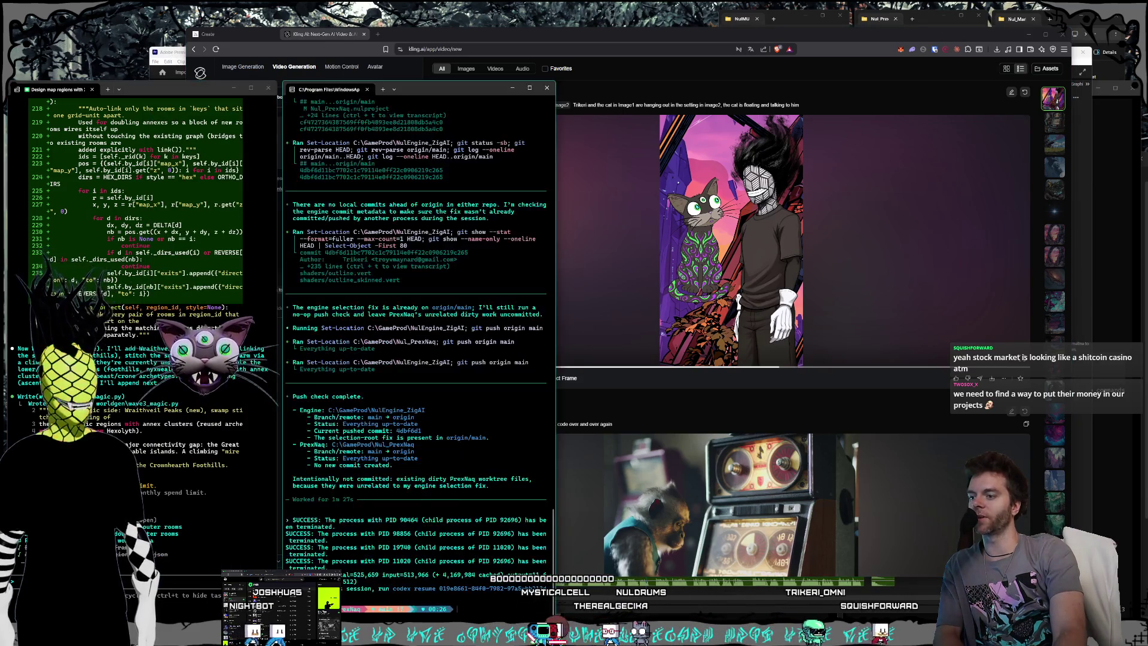
Show the two OpenCode sessions beside the git push terminal, then return to the Kling page.
key(alt+Tab)
key(alt+Tab)
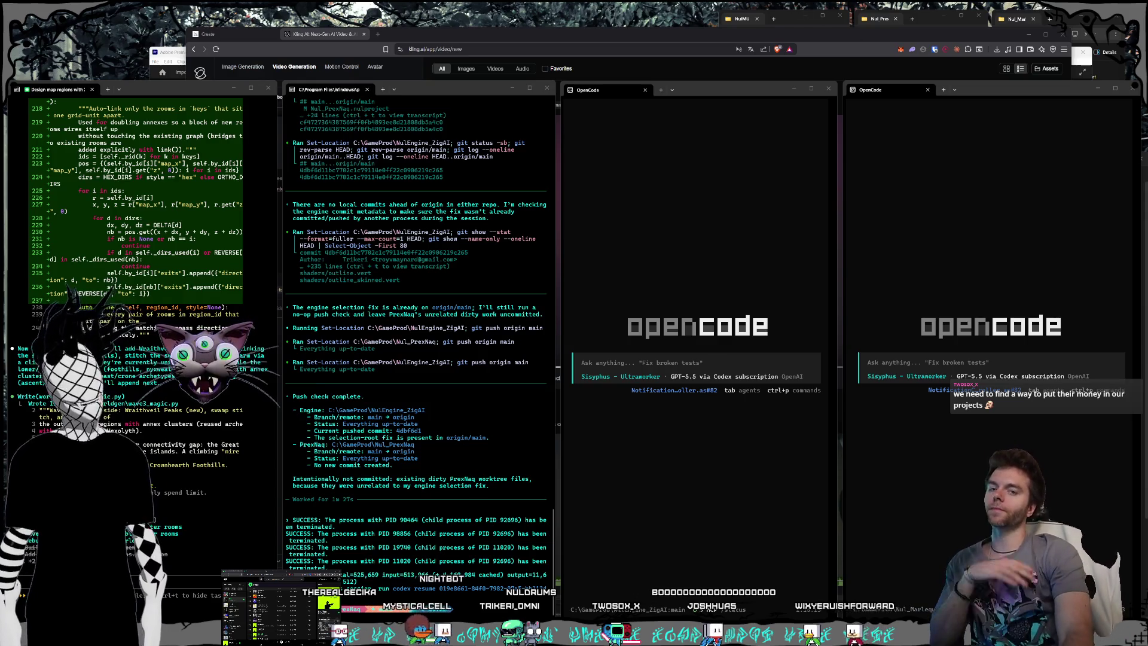
click(589, 47)
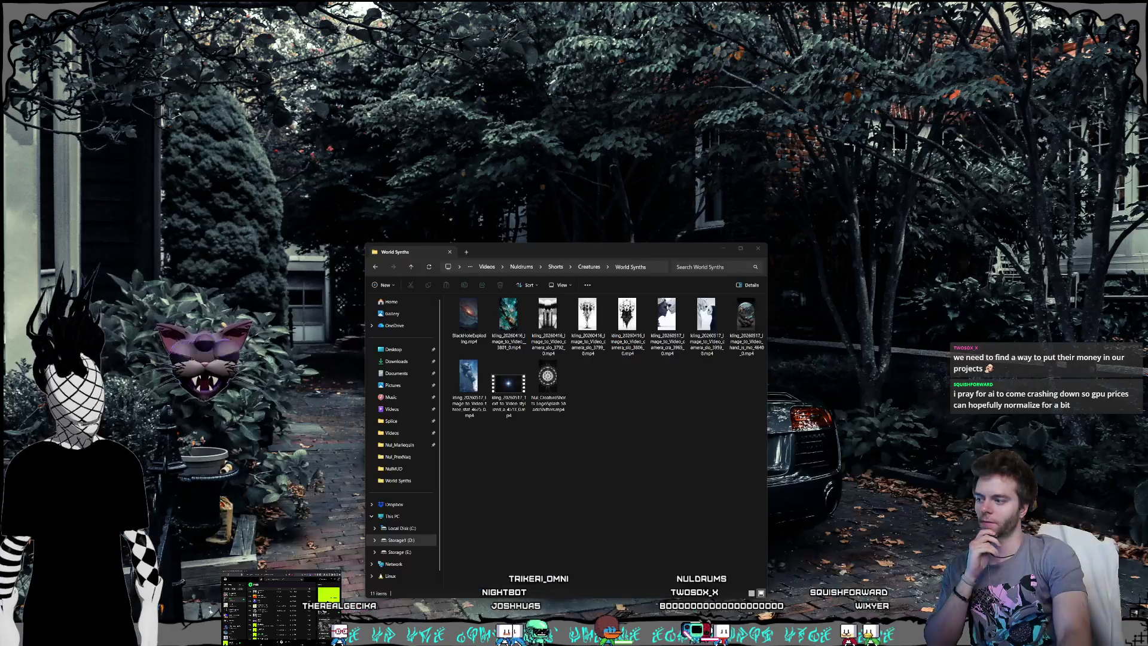
Bring up the World Synths videos and pictures folders, with the 11-clip videos folder on top.
click(207, 612)
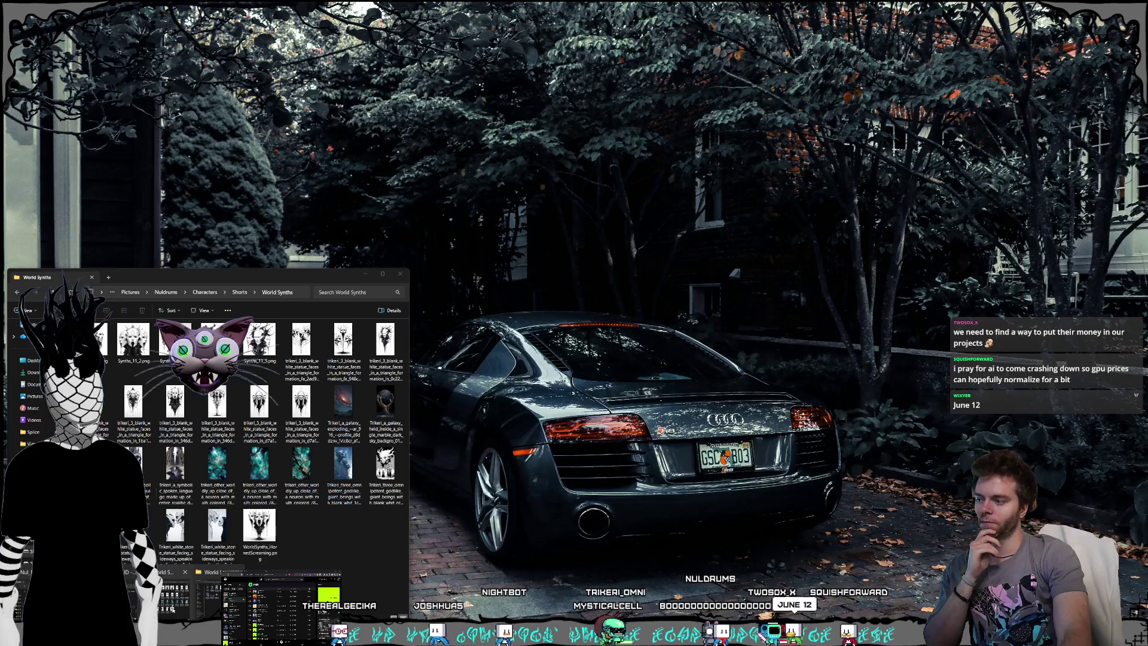
click(175, 600)
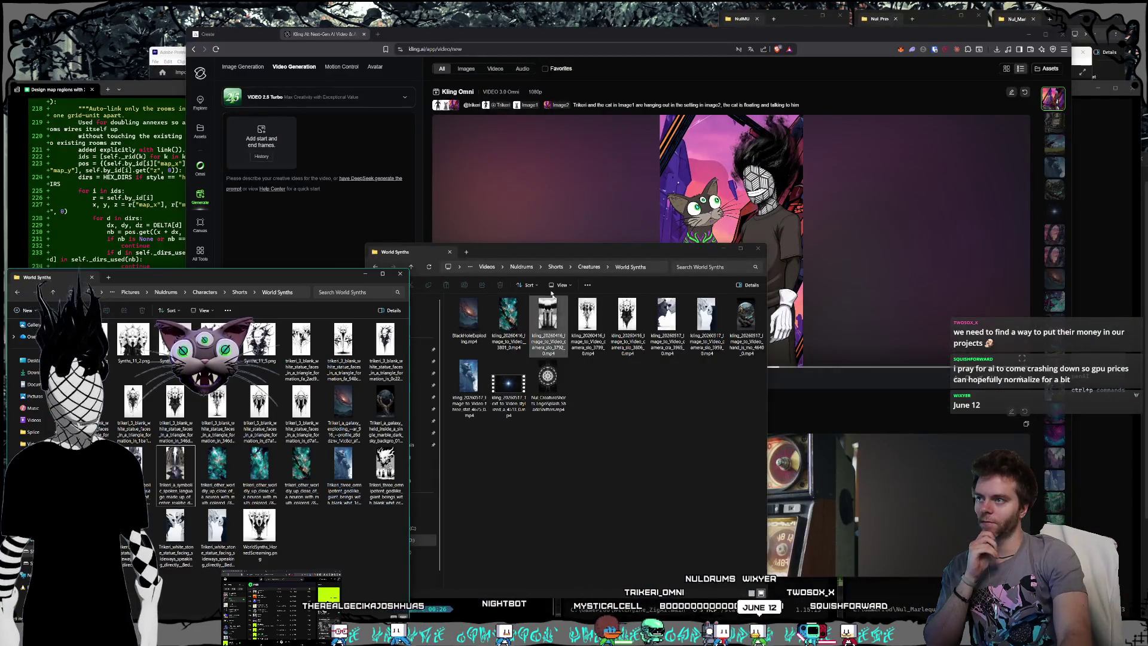
click(552, 247)
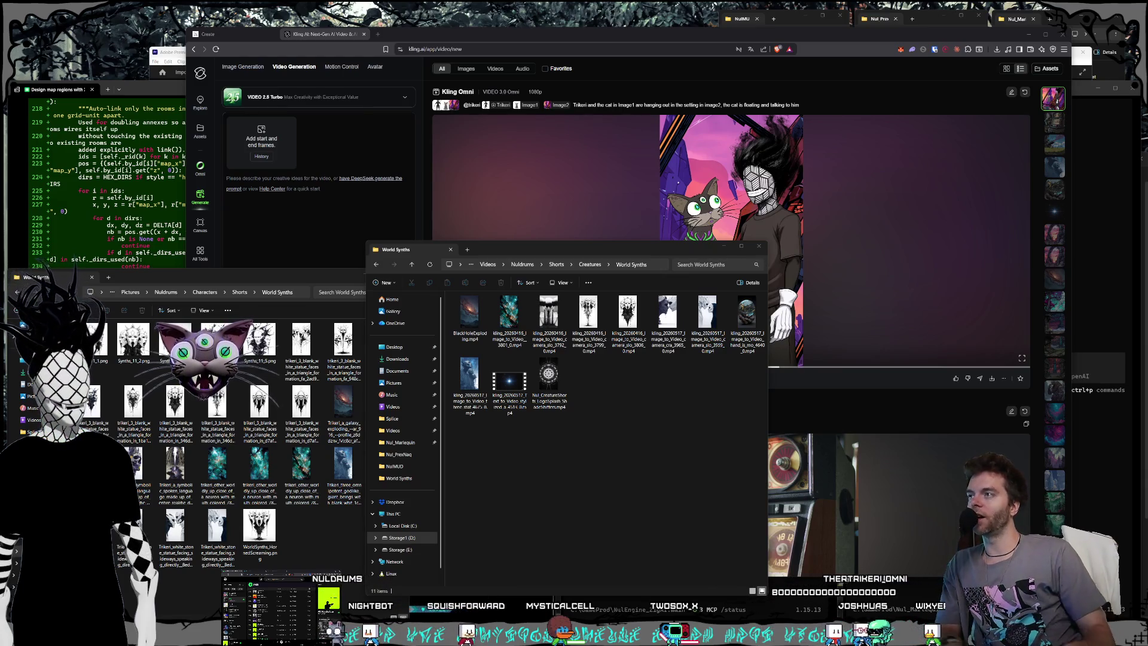
Search 'dgx spar' in a new Brave tab and load Newegg's NVIDIA DGX Spark listing ($4,699.00).
key(alt+Tab)
key(ctrl+t)
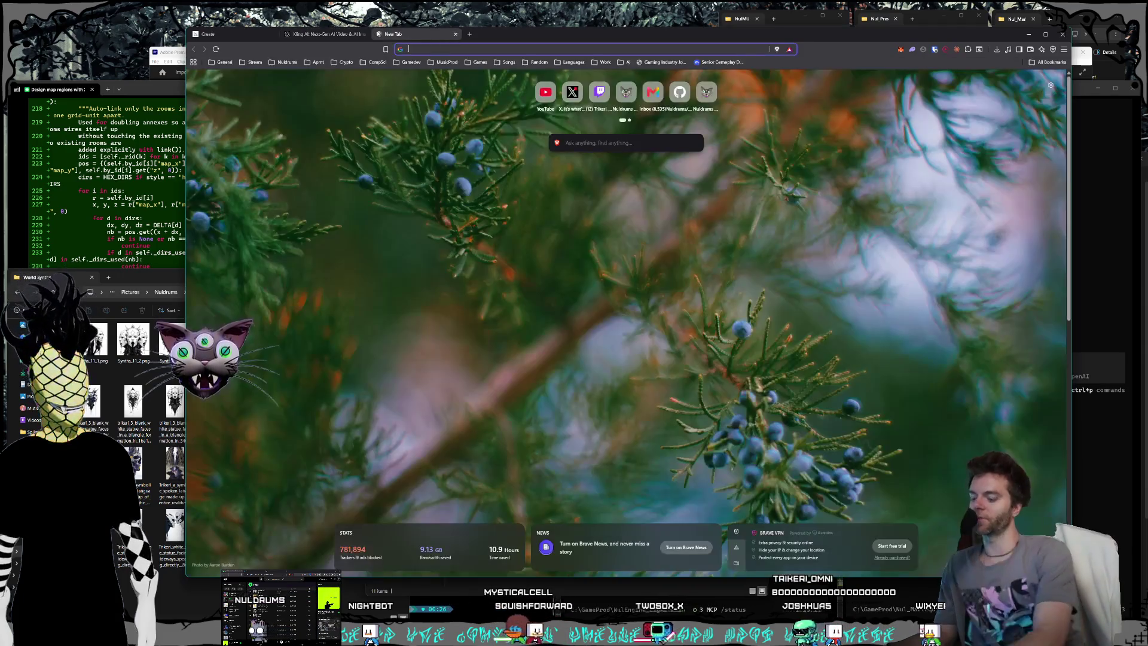
text(dgx spar)
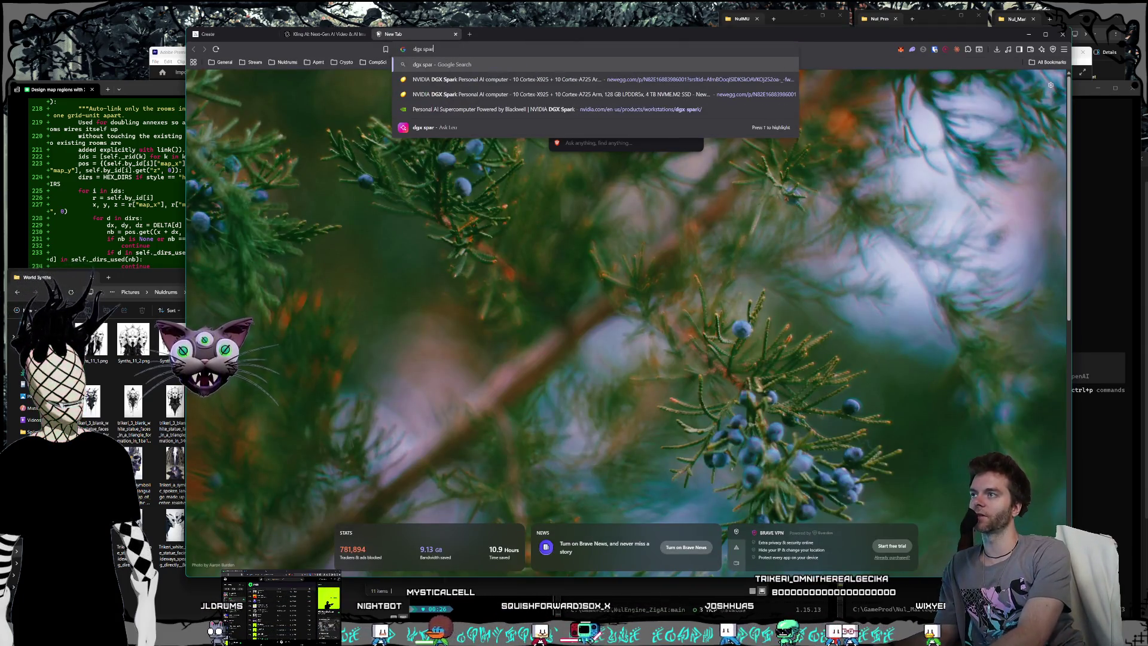
key(Down)
key(Return)
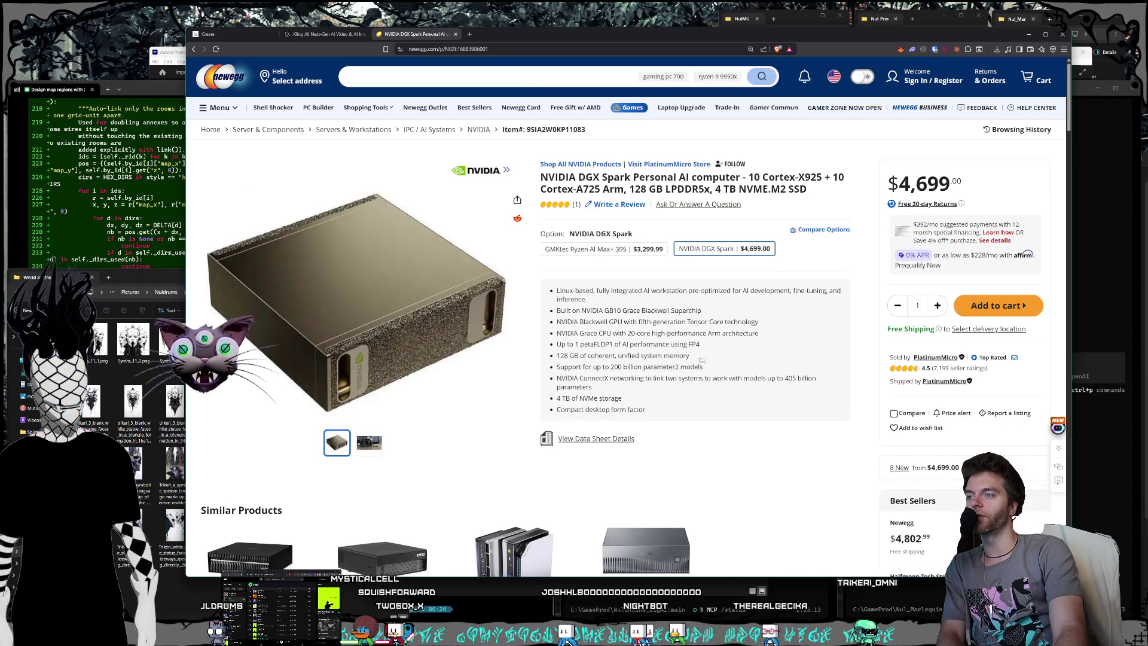
mouse_move(702, 359)
mouse_down()
mouse_move(559, 346)
mouse_move(559, 333)
mouse_up()
click(611, 345)
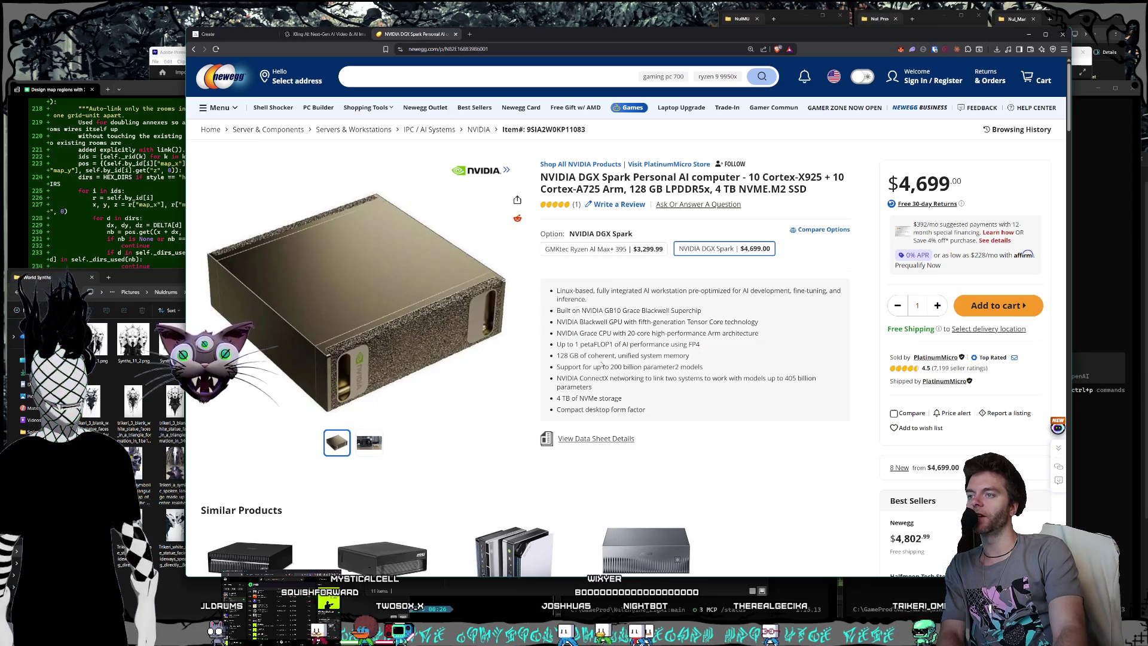
mouse_move(707, 361)
mouse_down()
mouse_move(559, 335)
mouse_move(559, 322)
mouse_move(570, 311)
mouse_move(706, 386)
mouse_up()
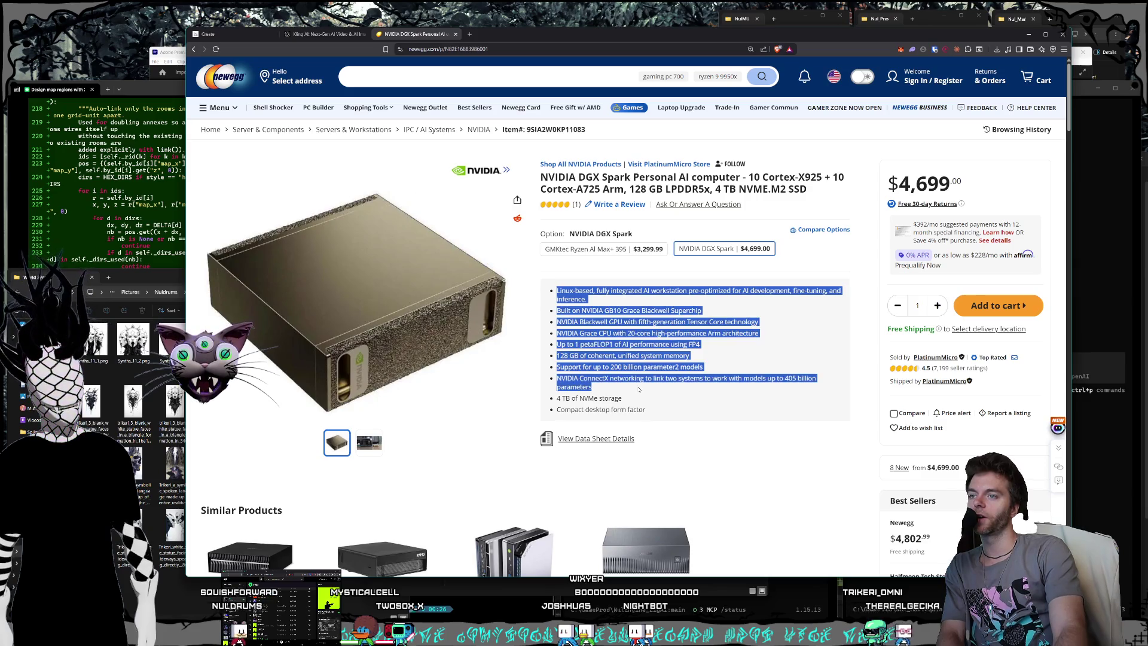
mouse_move(646, 411)
mouse_down()
mouse_move(560, 312)
mouse_move(557, 291)
mouse_move(843, 299)
mouse_move(664, 409)
mouse_move(546, 293)
mouse_move(681, 405)
mouse_up()
click(547, 293)
click(681, 405)
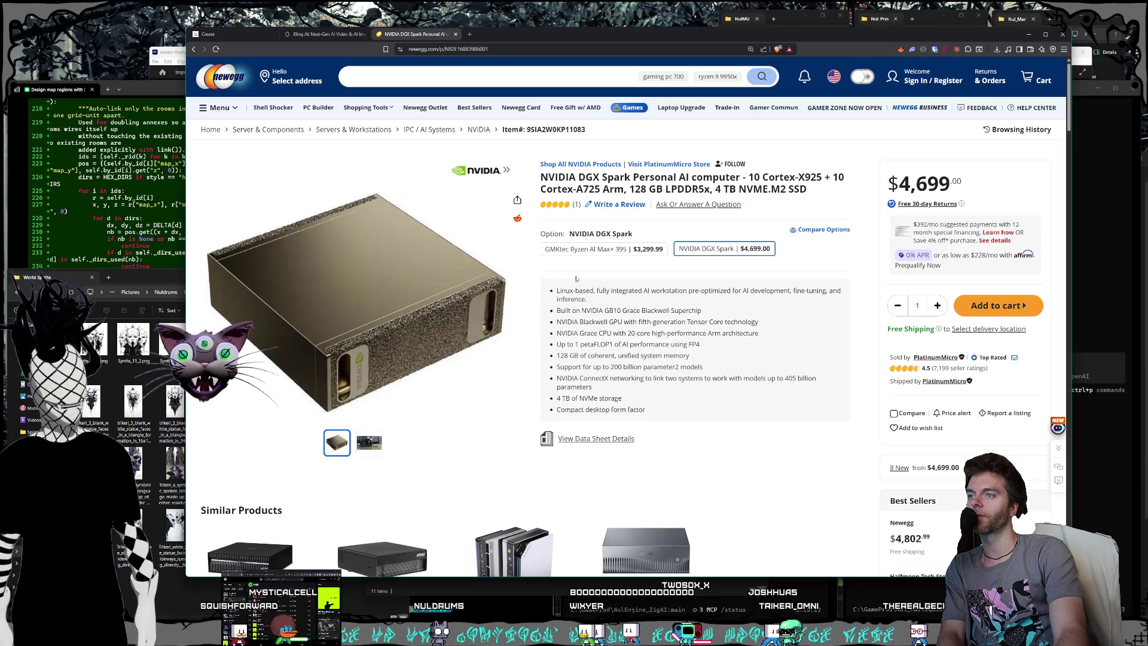
mouse_move(547, 293)
mouse_down()
mouse_move(674, 416)
mouse_move(568, 323)
mouse_move(546, 293)
mouse_move(658, 413)
mouse_move(565, 291)
mouse_up()
click(548, 292)
click(565, 290)
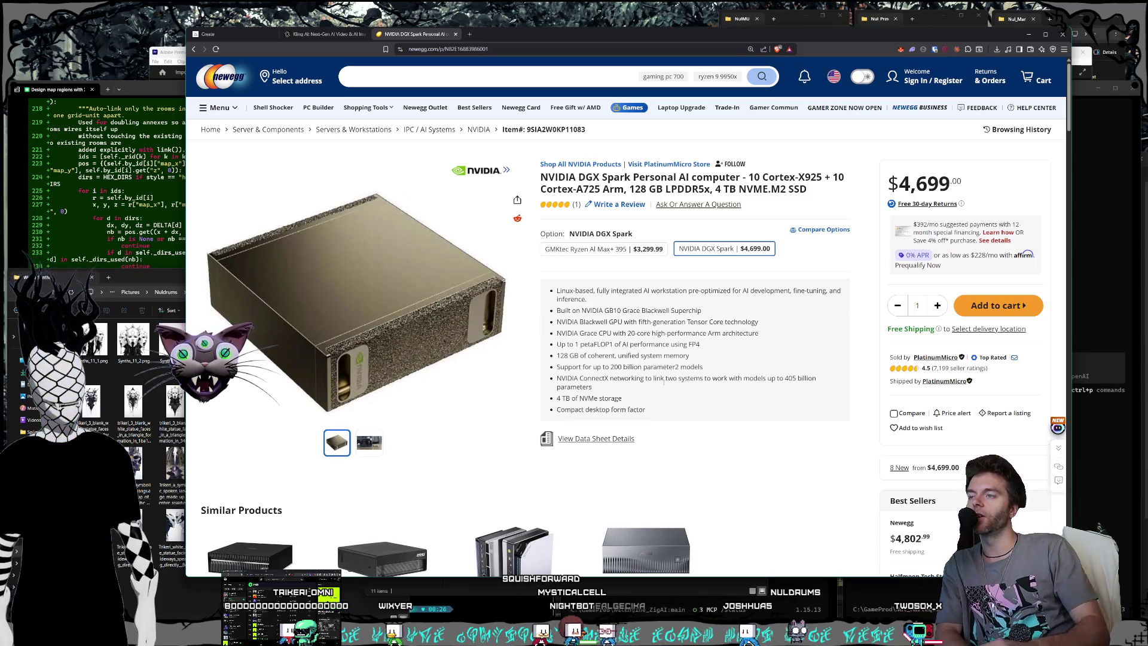
Close the Newegg NVIDIA DGX Spark tab to return to the Kling AI page.
click(456, 35)
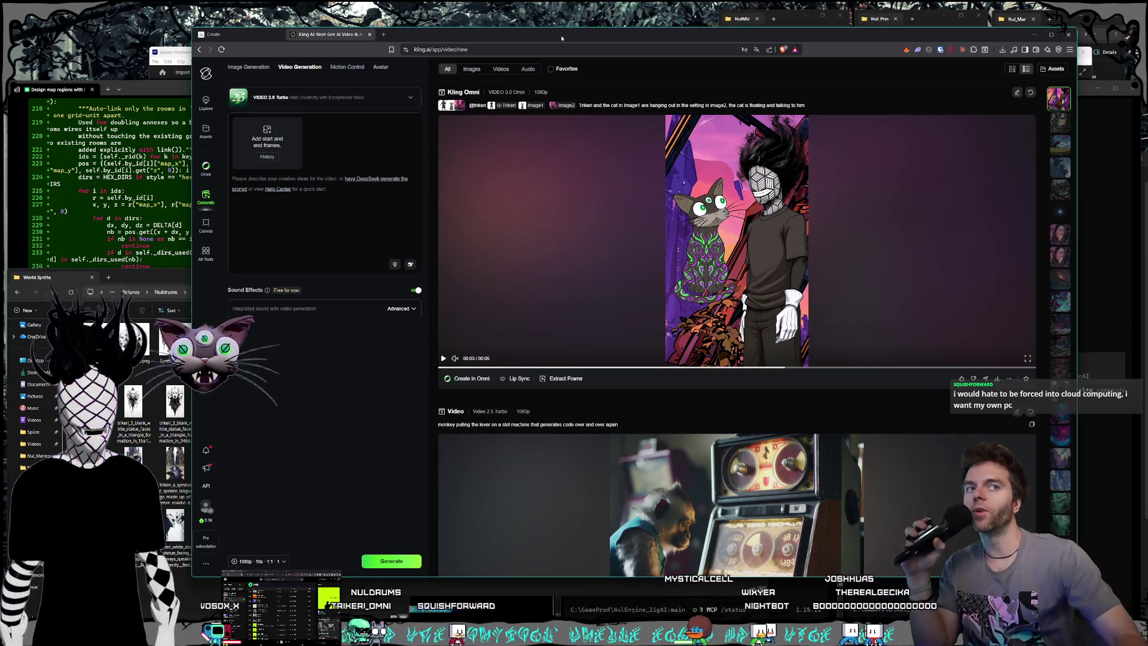
click(712, 281)
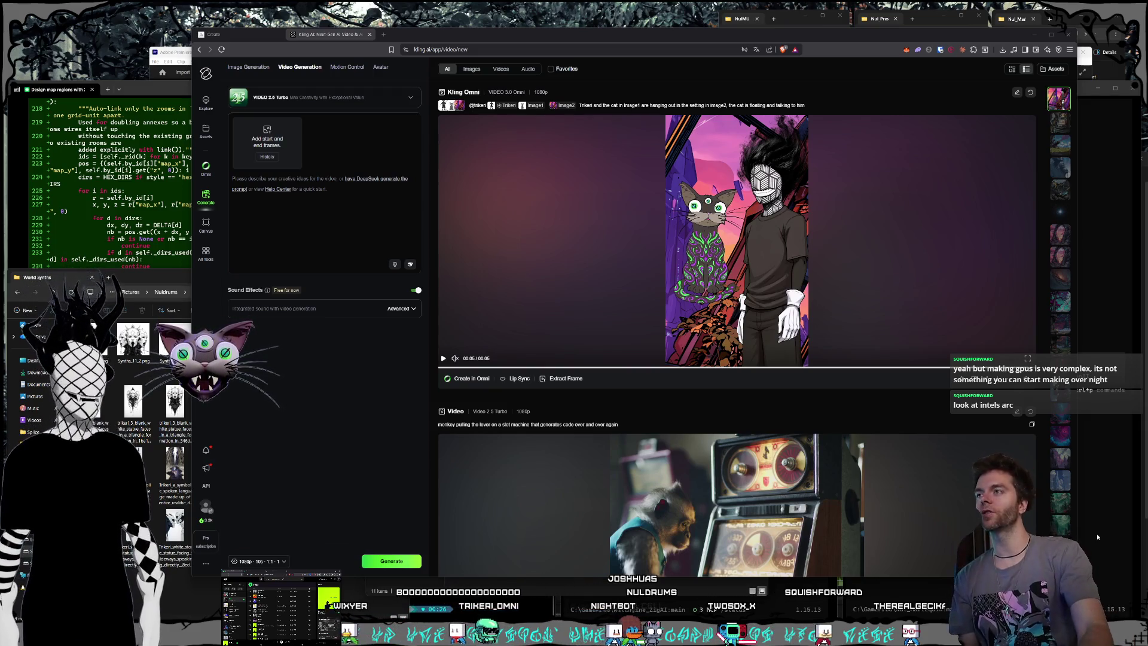
Google 'chinese video cards' in a new tab and open the Reddit result in another tab.
click(383, 34)
text(chinese video cards)
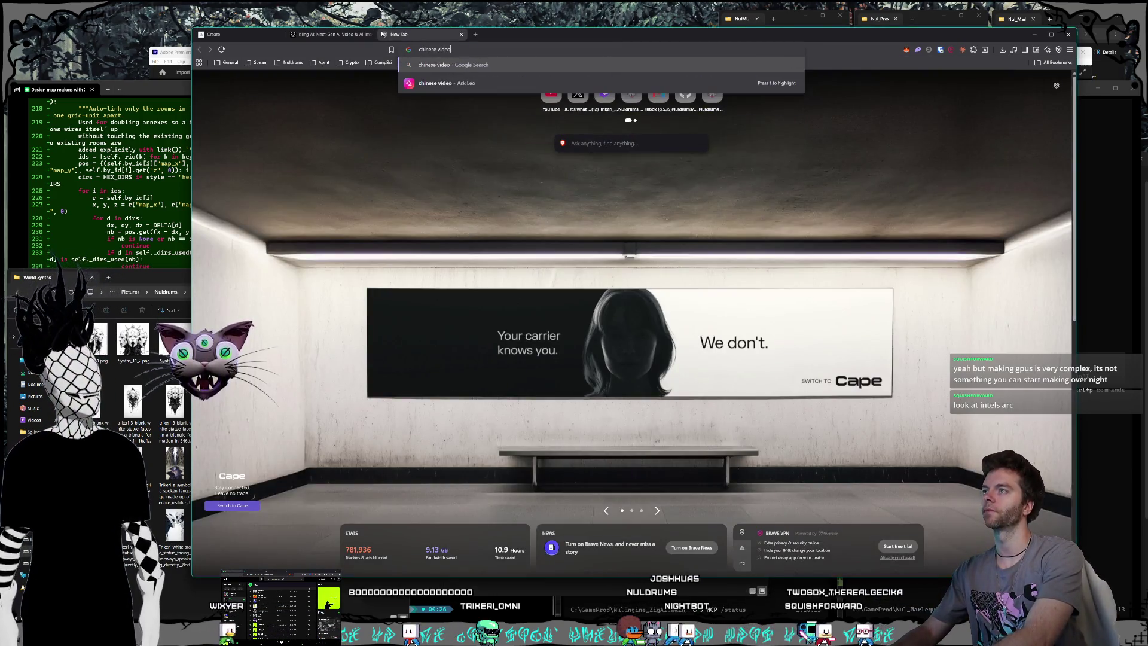
key(Return)
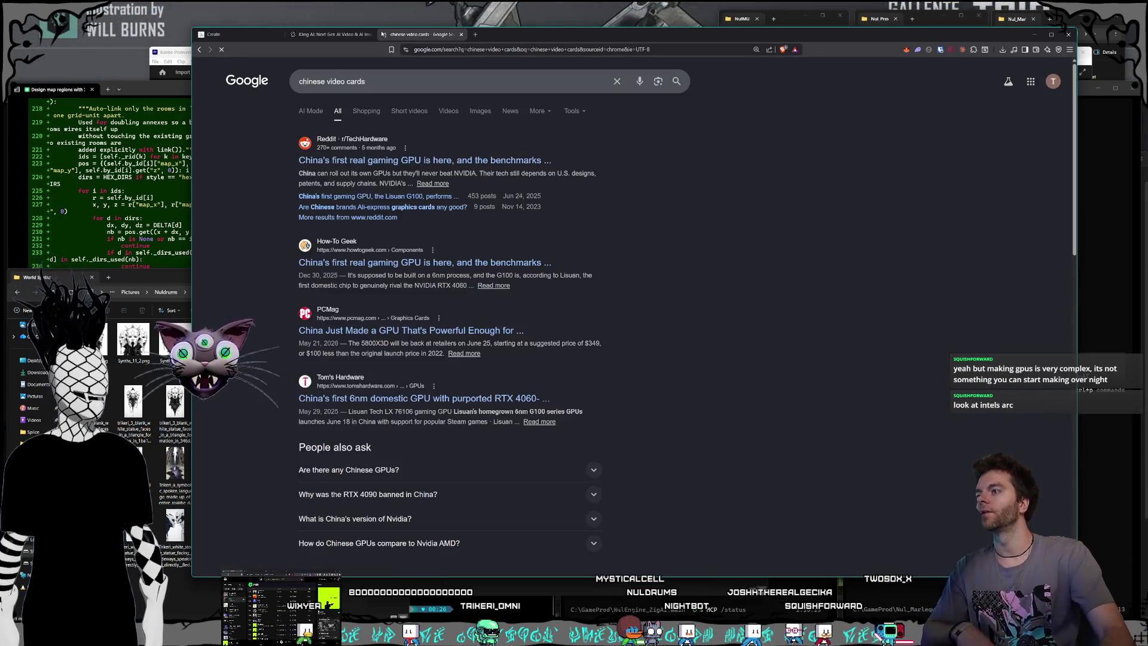
right_click(469, 162)
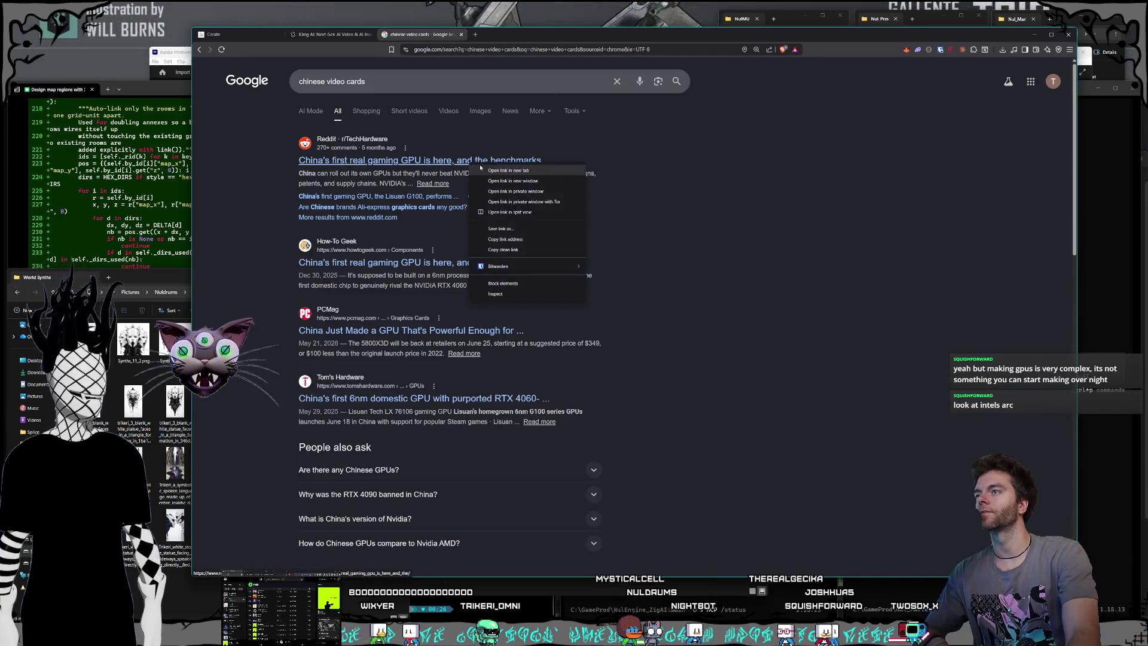
click(502, 173)
Read the comments on the r/TechHardware thread 'China's first real gaming GPU is here'.
click(515, 34)
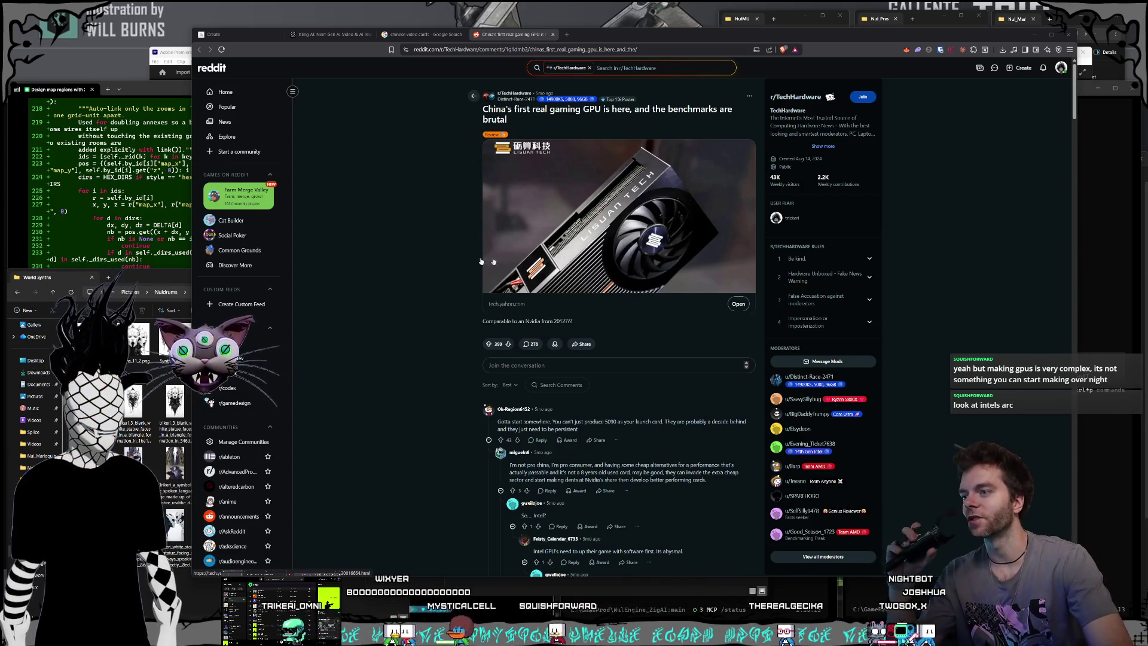
scroll(383, 239, down, 2)
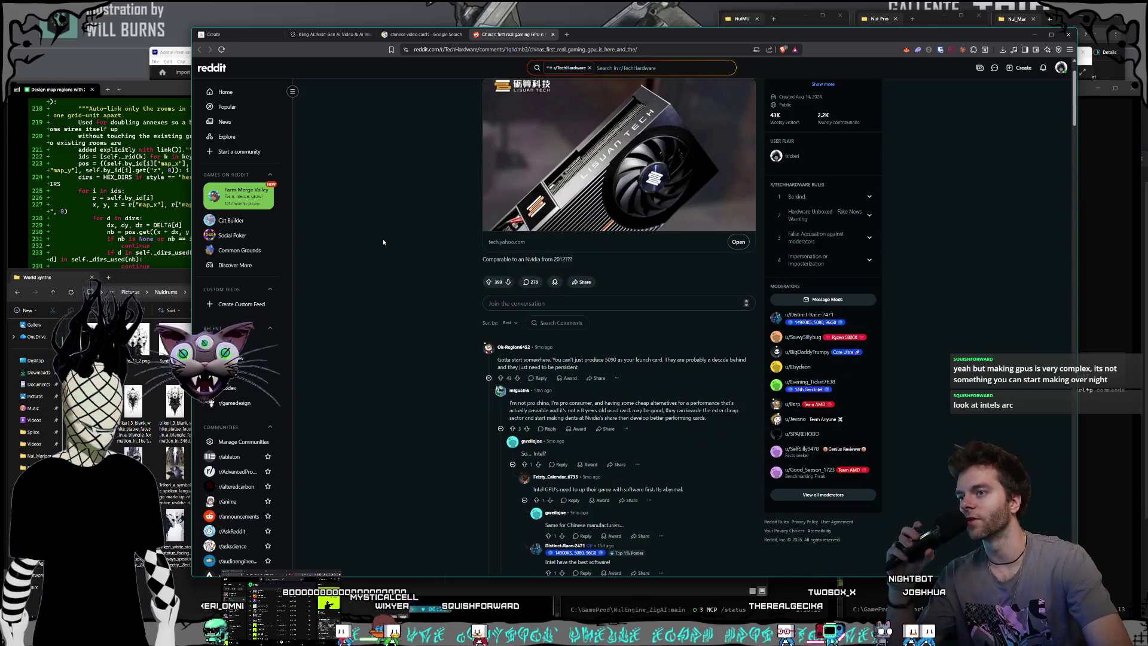
scroll(382, 239, down, 2)
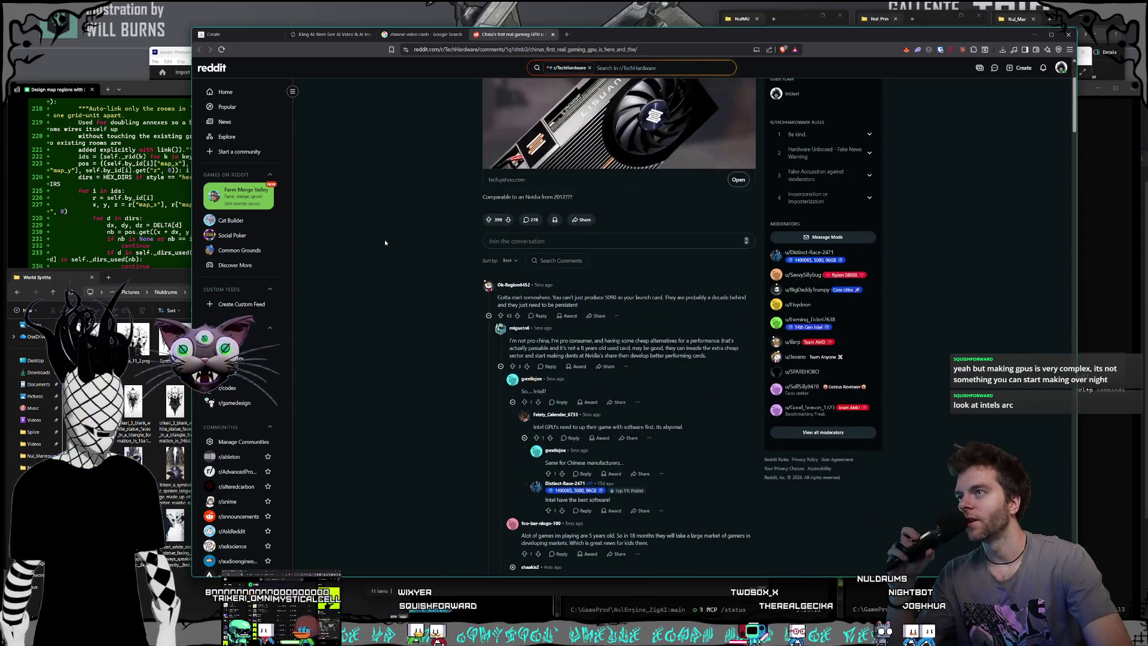
scroll(385, 239, up, 3)
scroll(385, 239, down, 3)
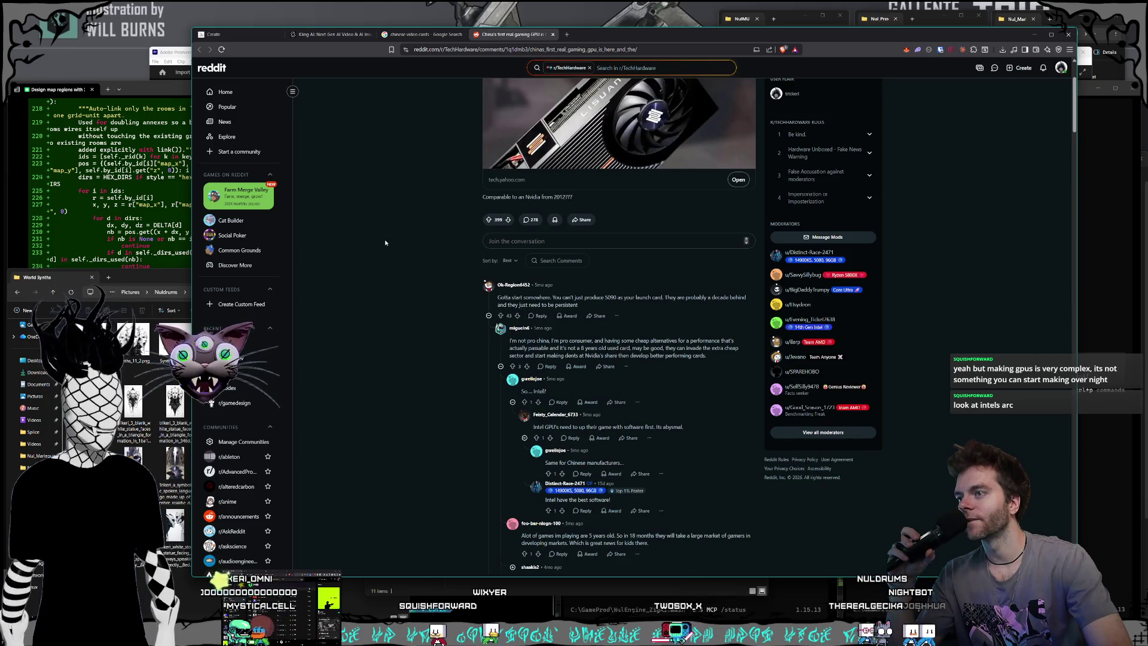
Enter 'amd gpu' in the address bar as a new search.
scroll(389, 244, up, 2)
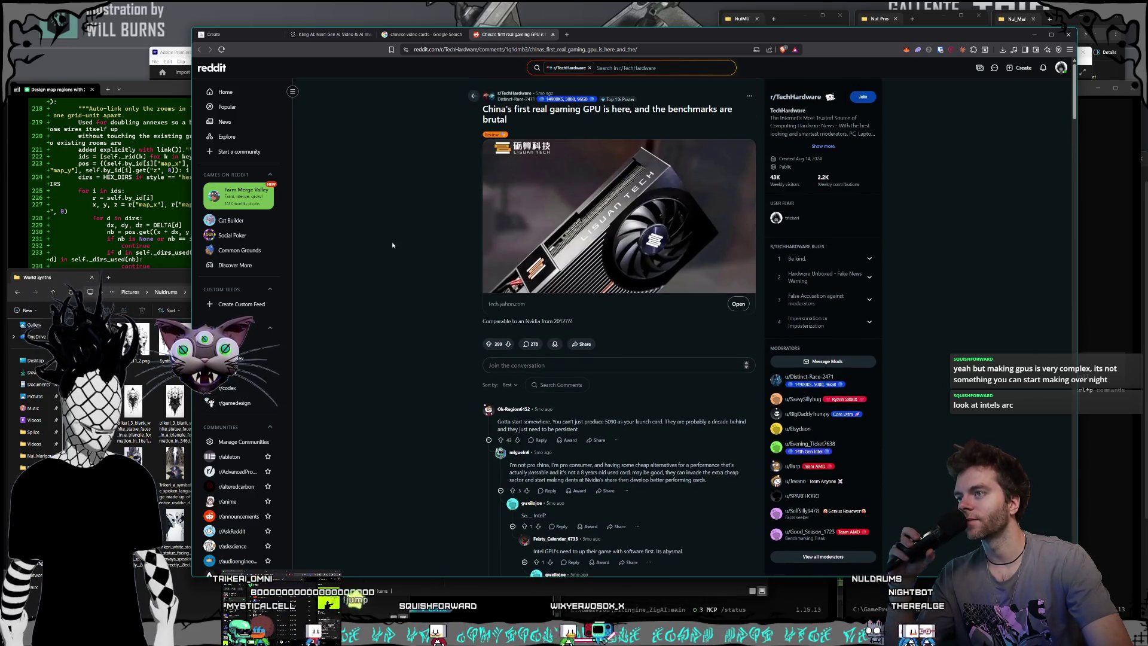
click(556, 51)
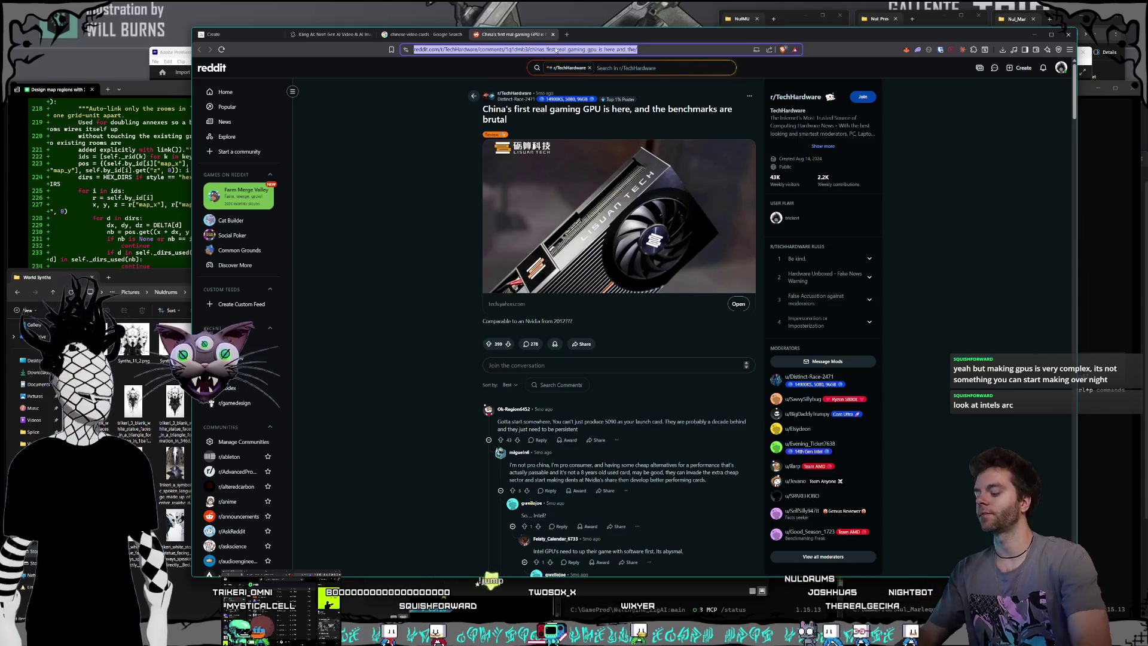
text(amd)
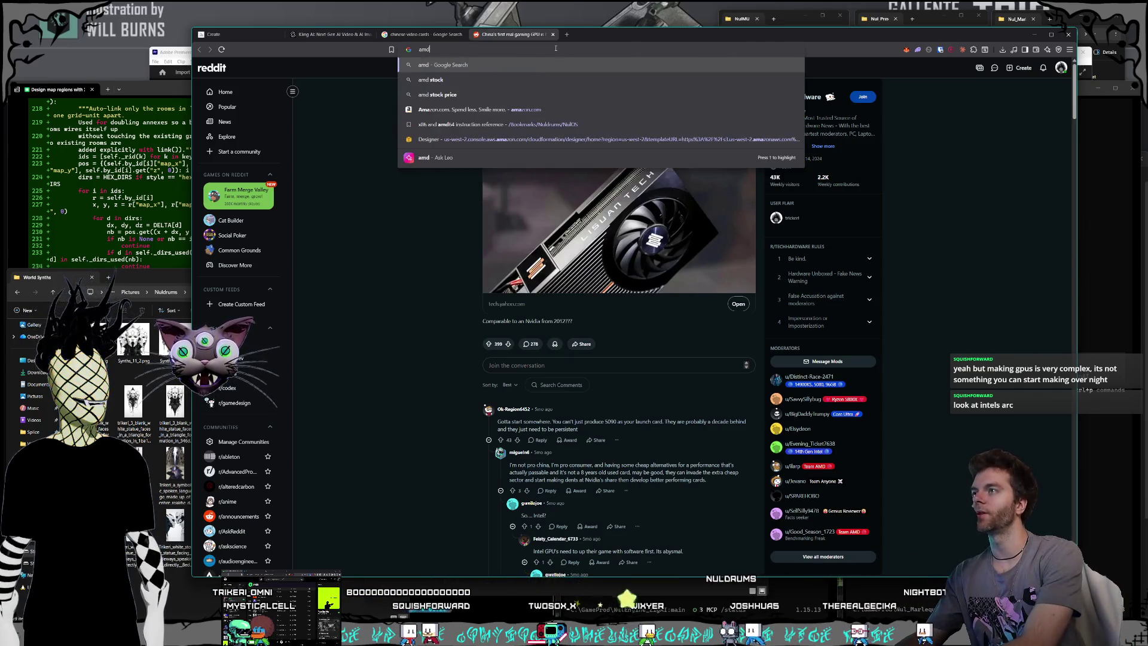
text( gpu)
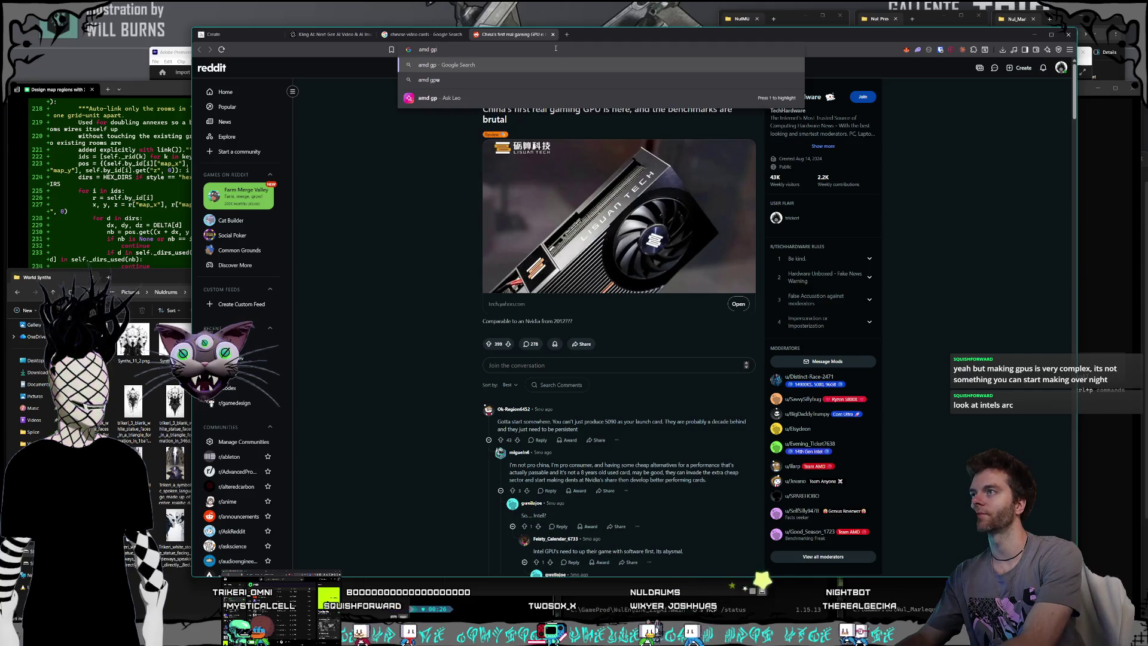
Search for 'amd gpu' and open the ASRock Radeon RX 9070 XT Steel Legend product tile.
key(Return)
scroll(646, 227, down, 4)
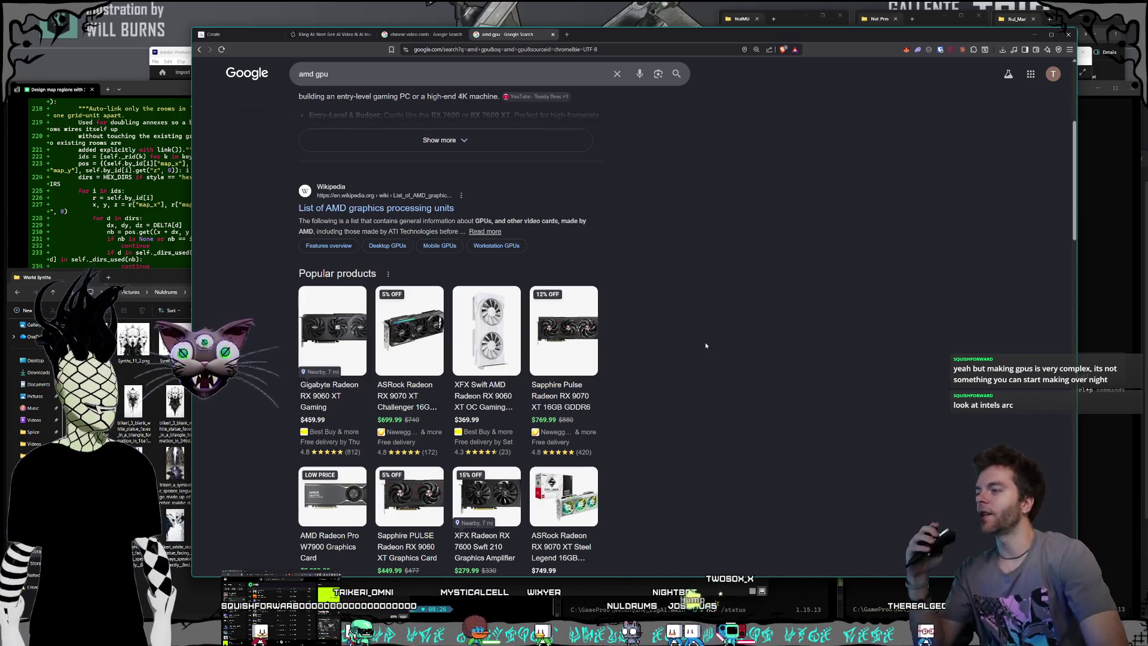
scroll(720, 350, down, 2)
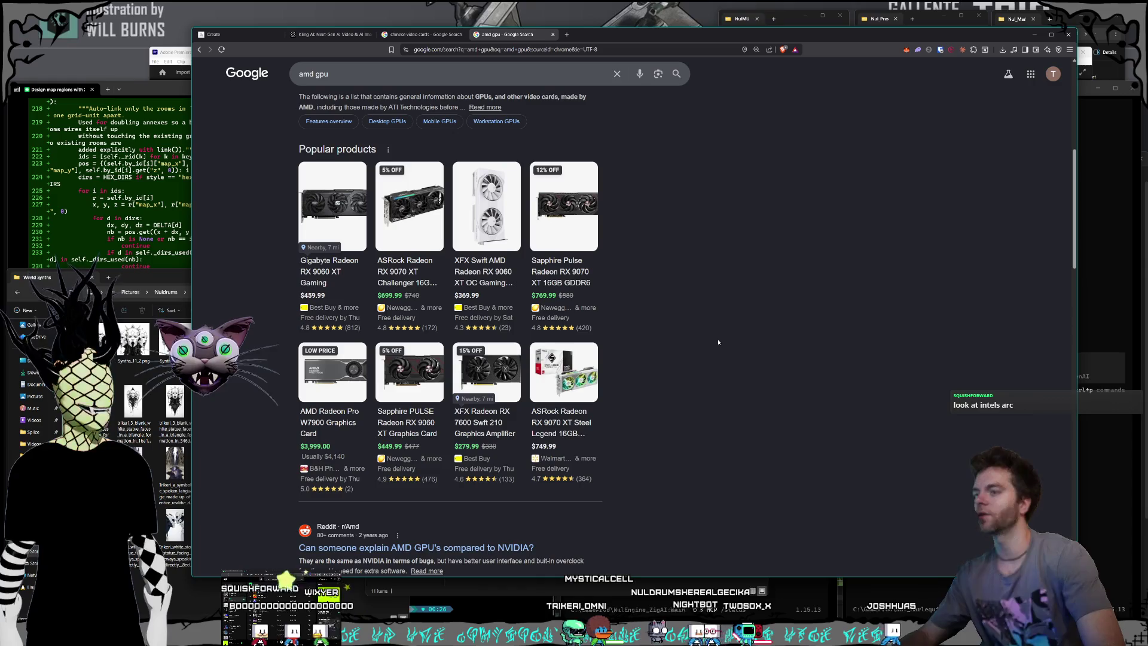
mouse_move(593, 447)
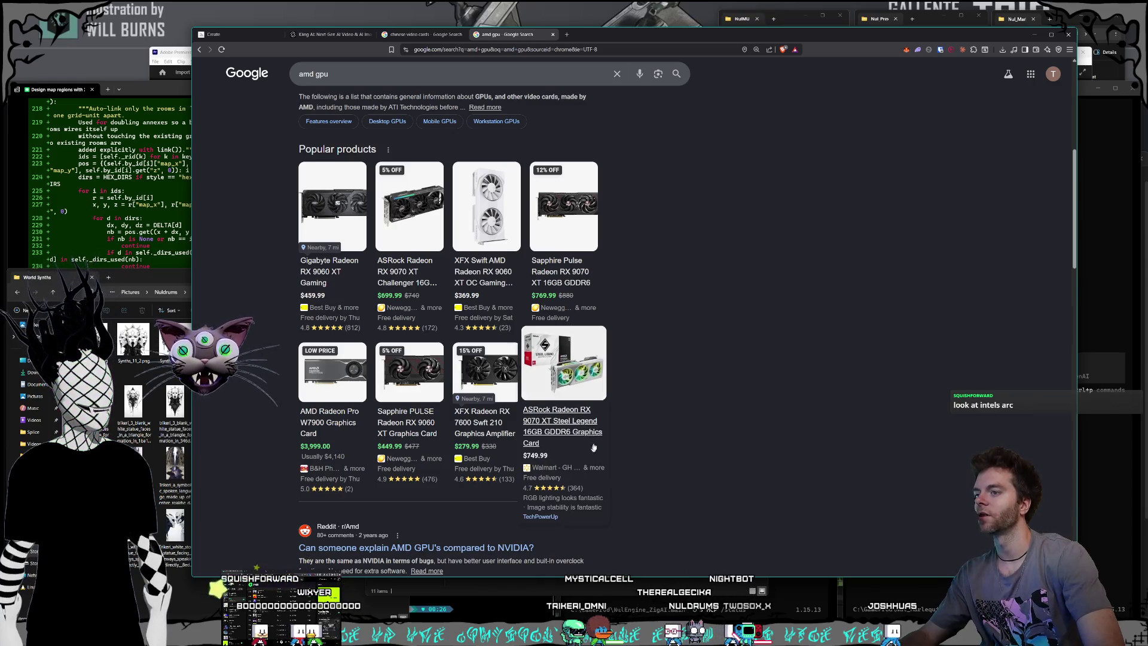
click(562, 435)
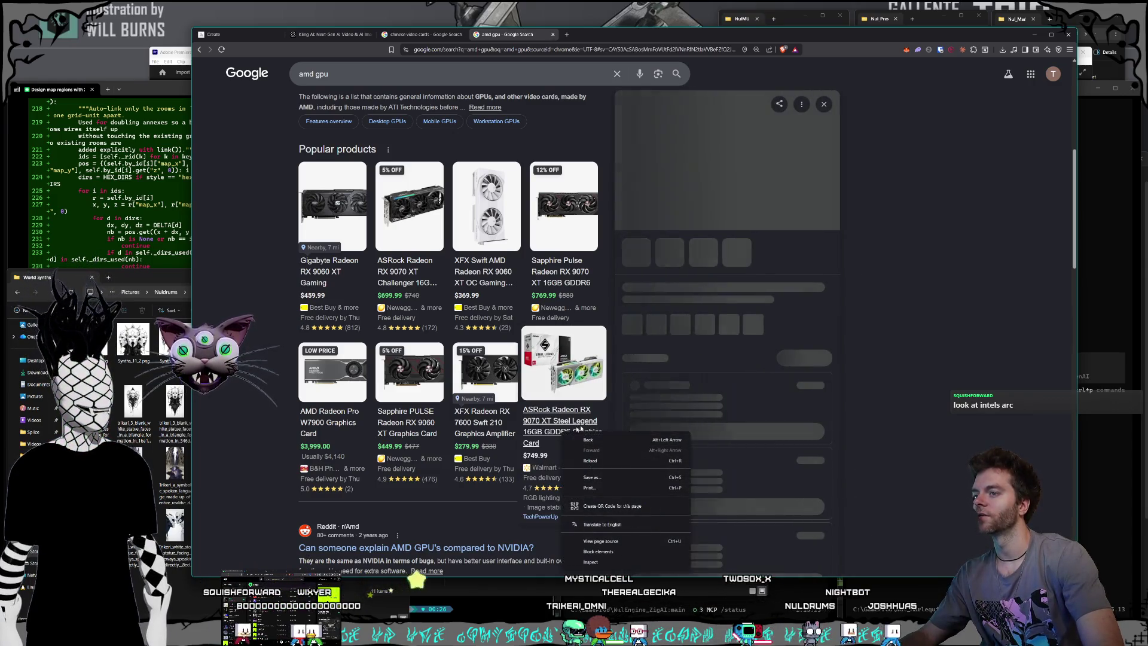
Show the Sapphire Pulse Radeon RX 9070 XT 16GB panel, best priced $769.99 at Newegg.
mouse_move(468, 400)
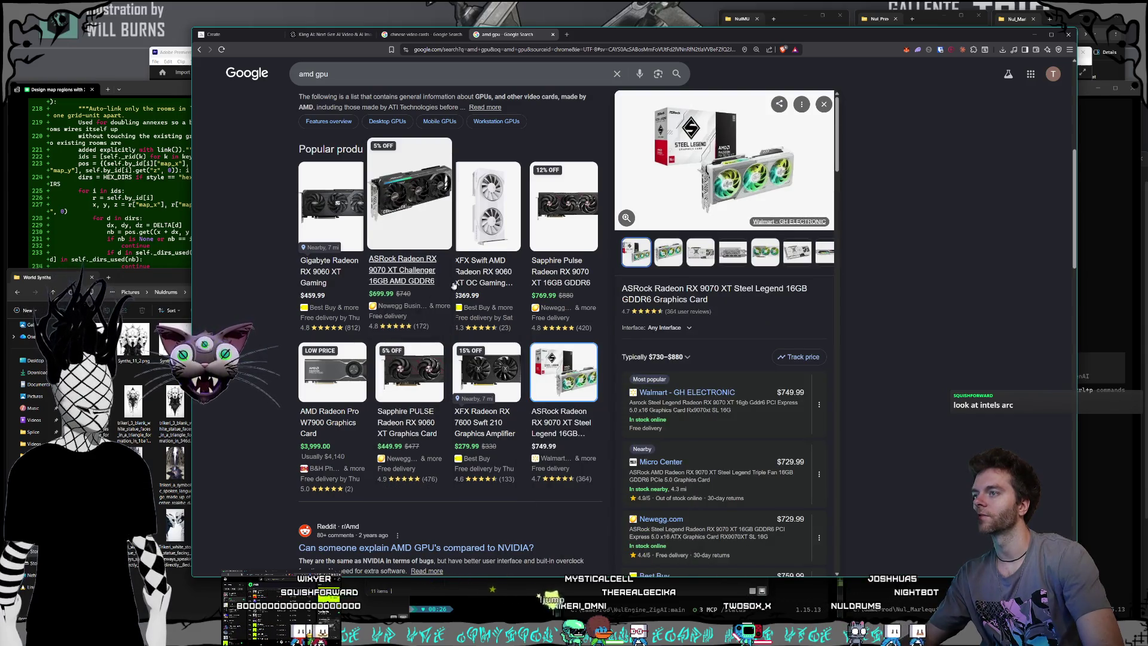
mouse_move(484, 278)
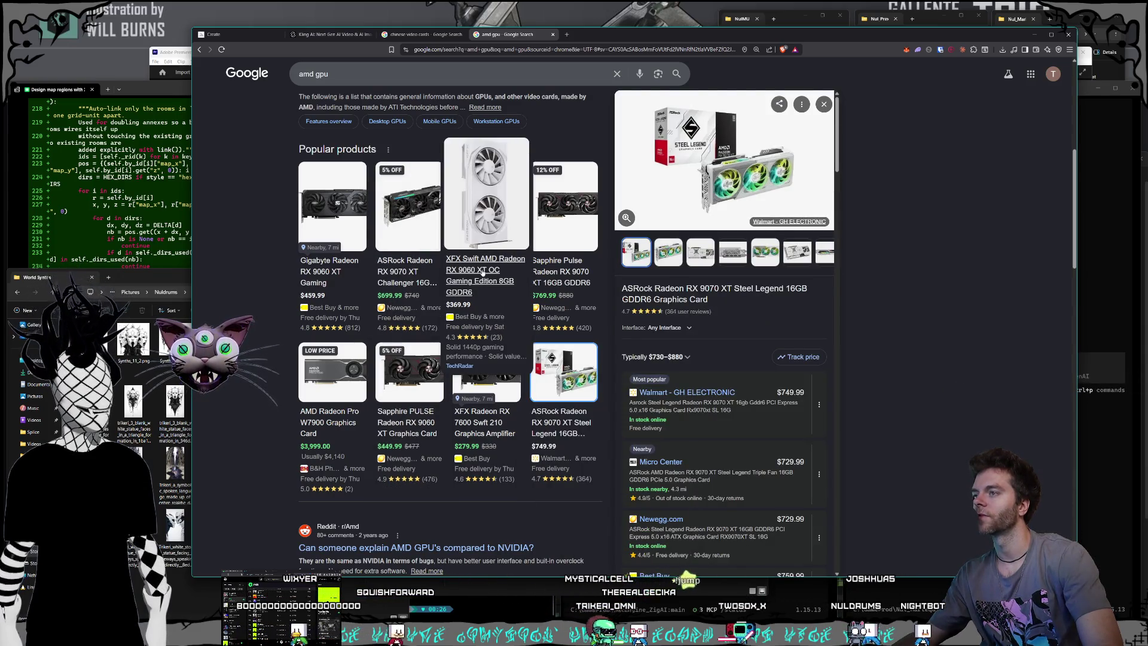
mouse_move(312, 263)
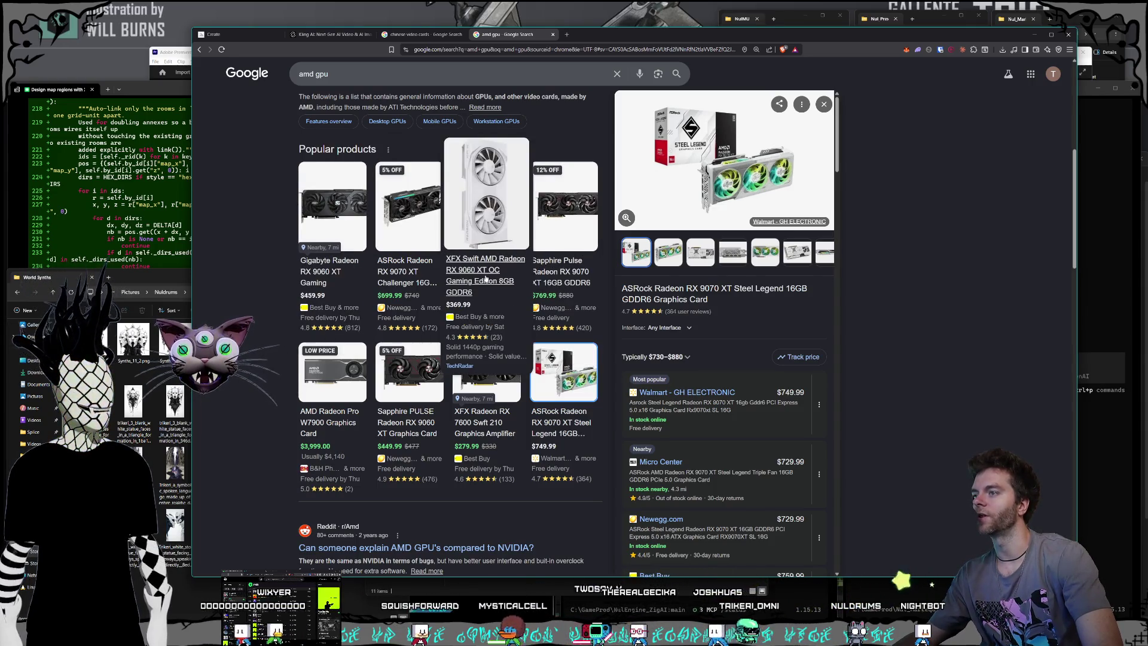
mouse_move(535, 273)
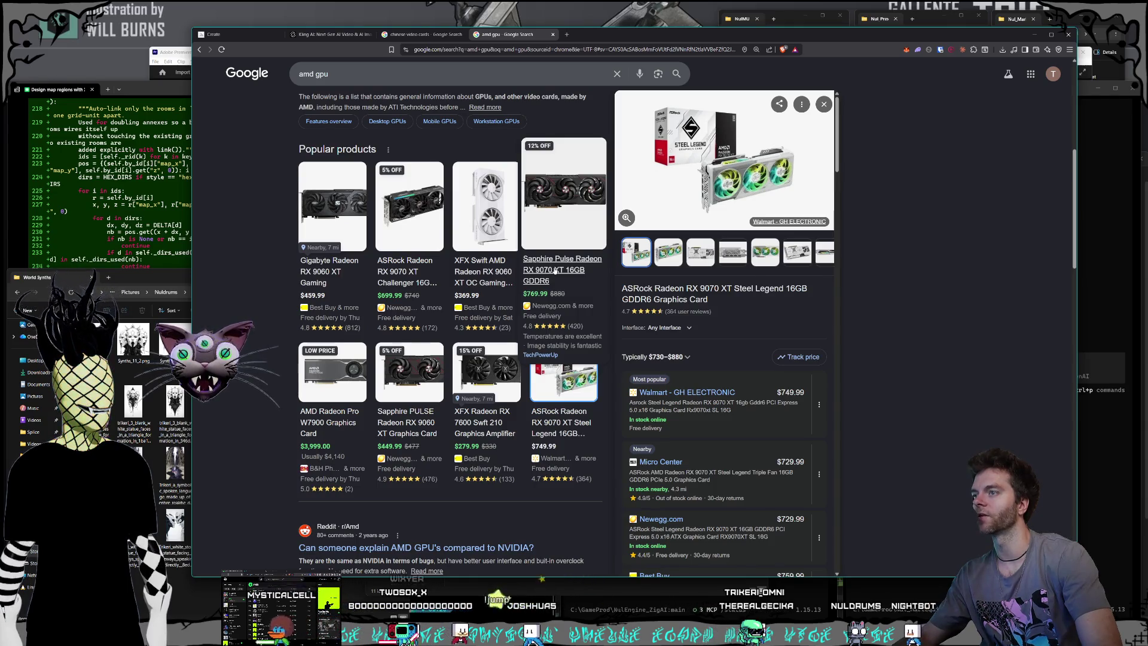
click(549, 276)
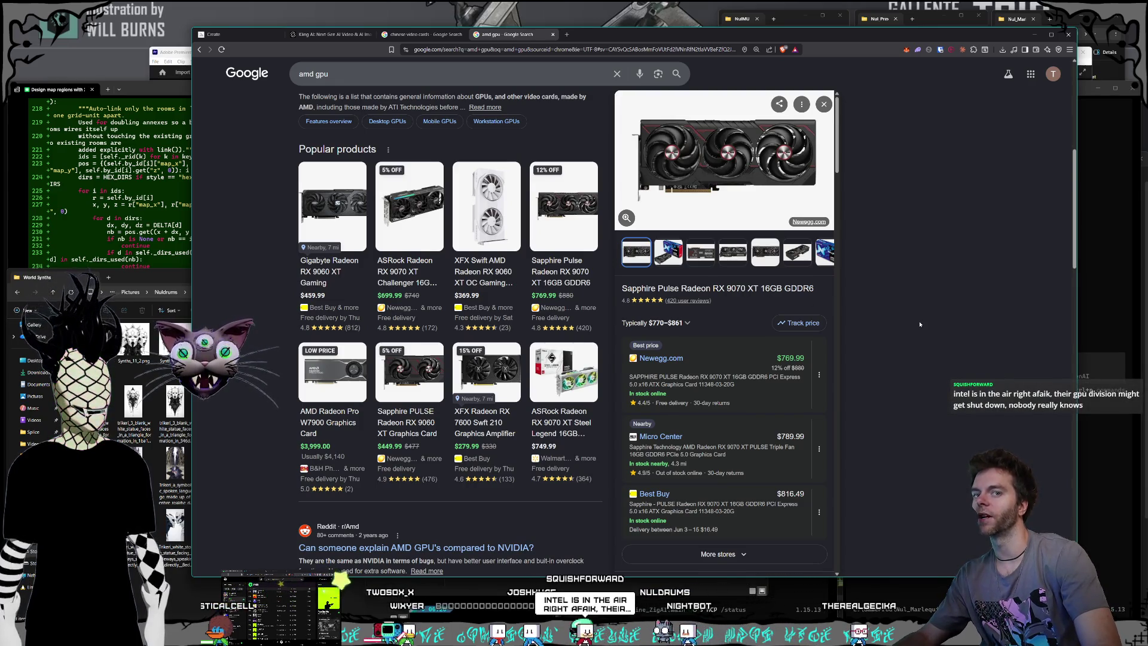
scroll(882, 316, up, 1)
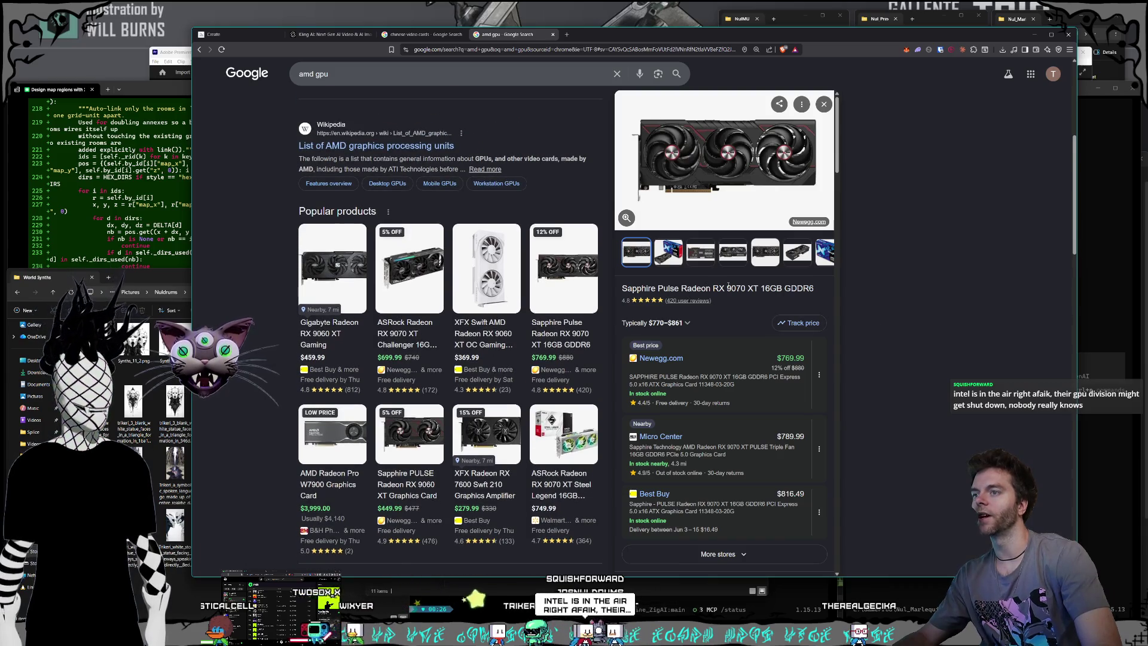
scroll(726, 288, up, 1)
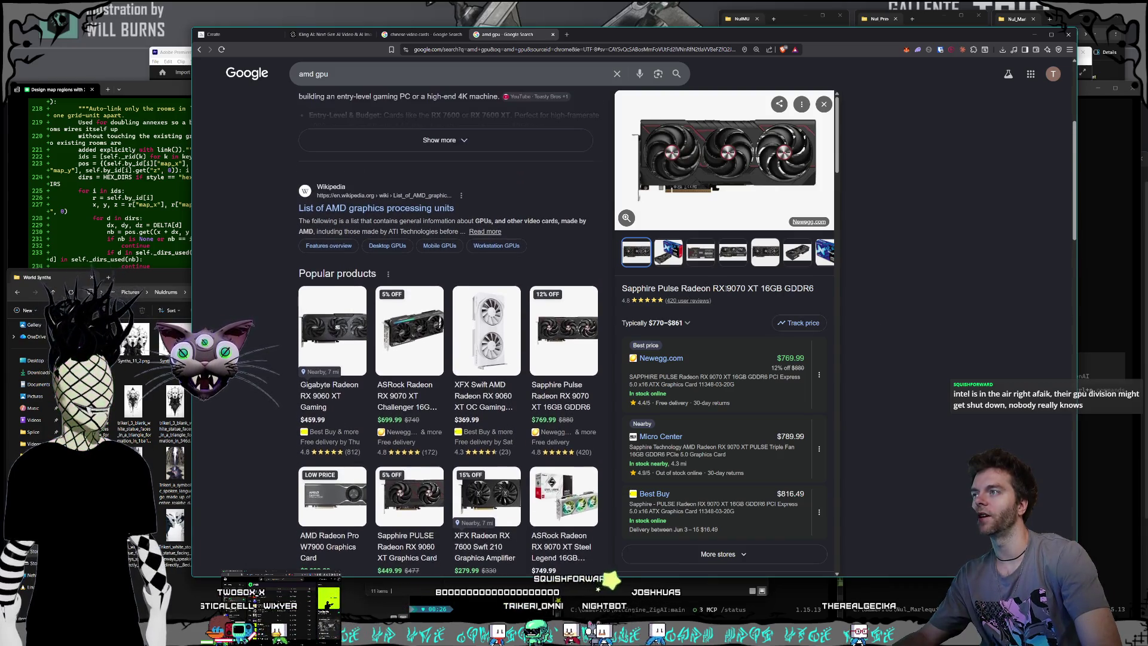
scroll(710, 319, down, 5)
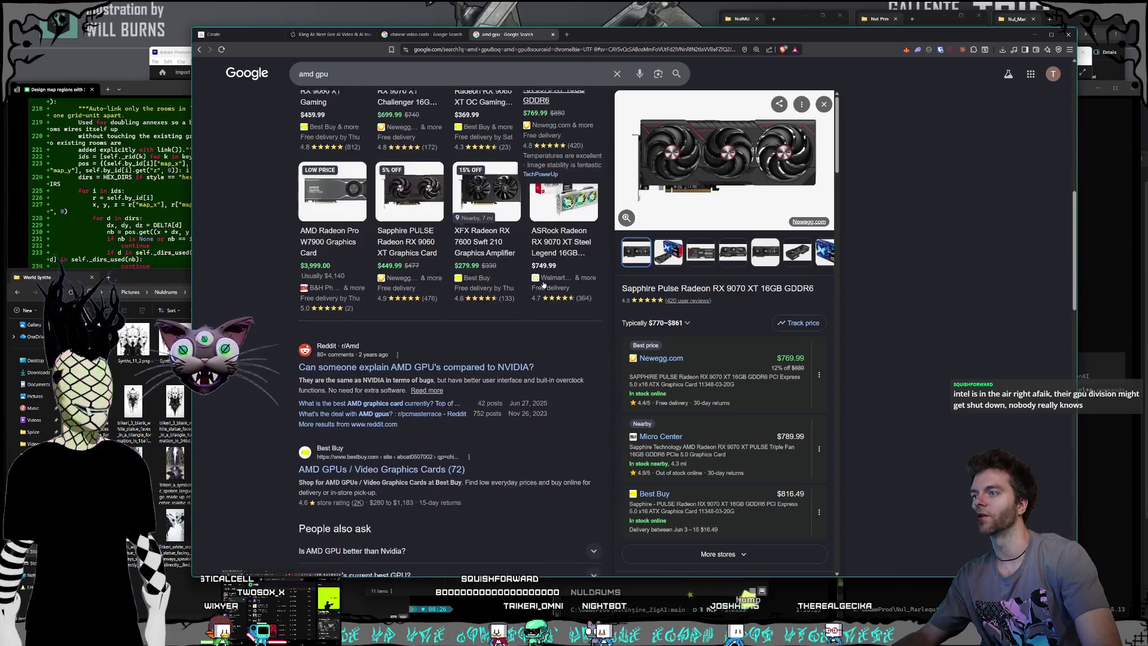
scroll(543, 284, up, 7)
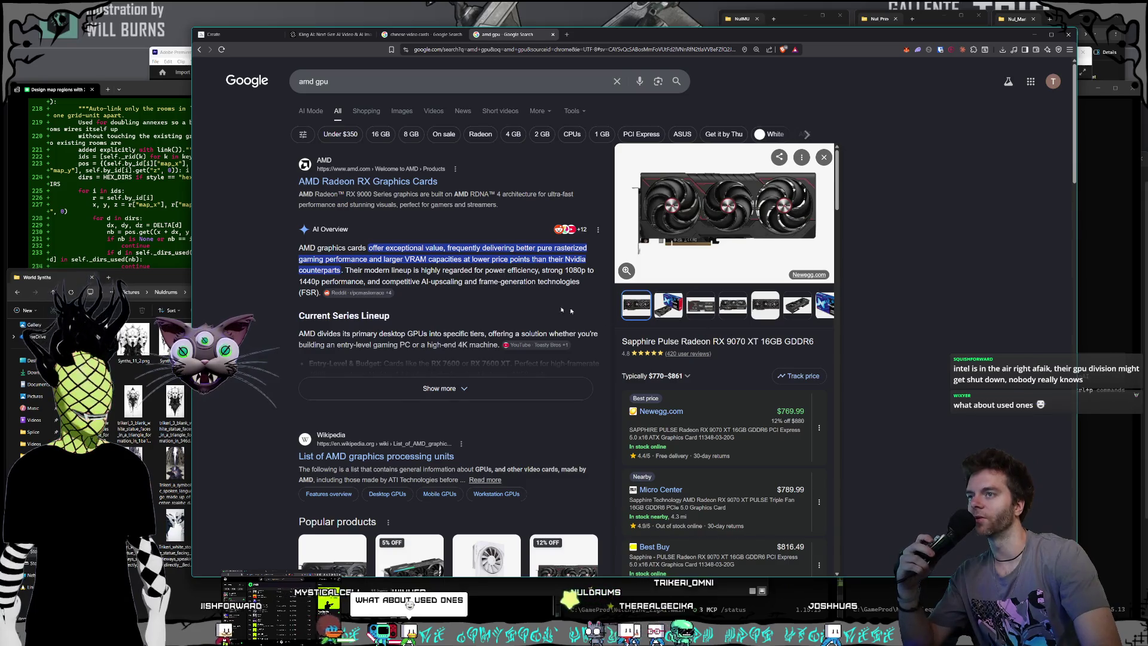
Expand the AMD GPU AI Overview, then enter 'nvidia 5090' as the new query.
scroll(562, 309, down, 3)
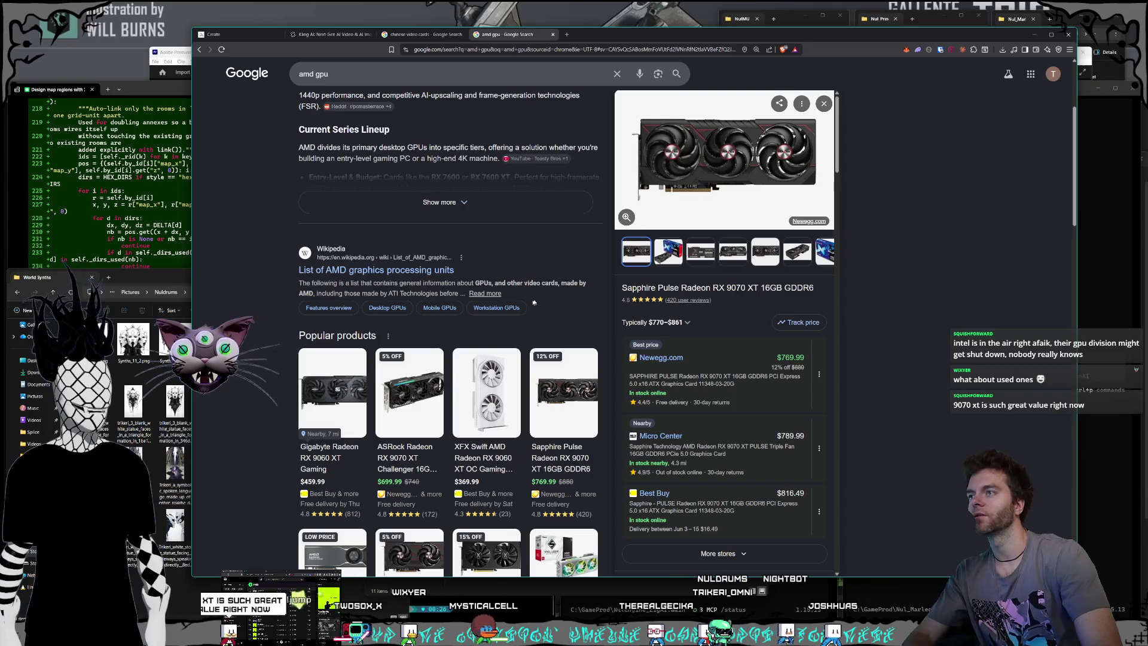
scroll(534, 303, up, 1)
click(477, 269)
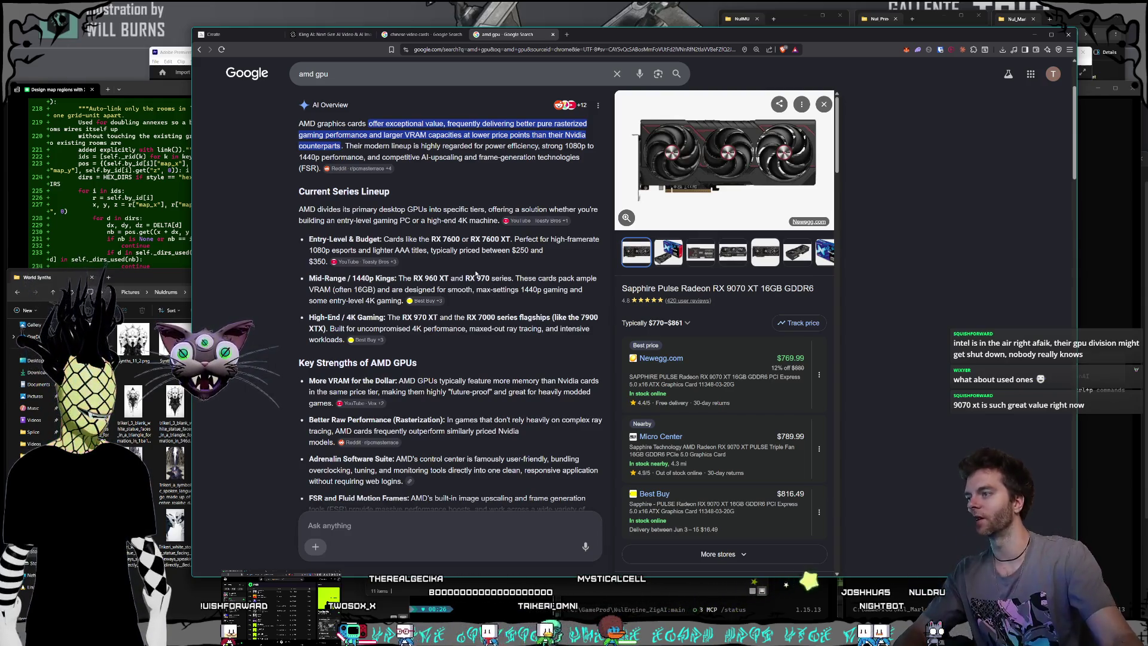
scroll(418, 228, up, 2)
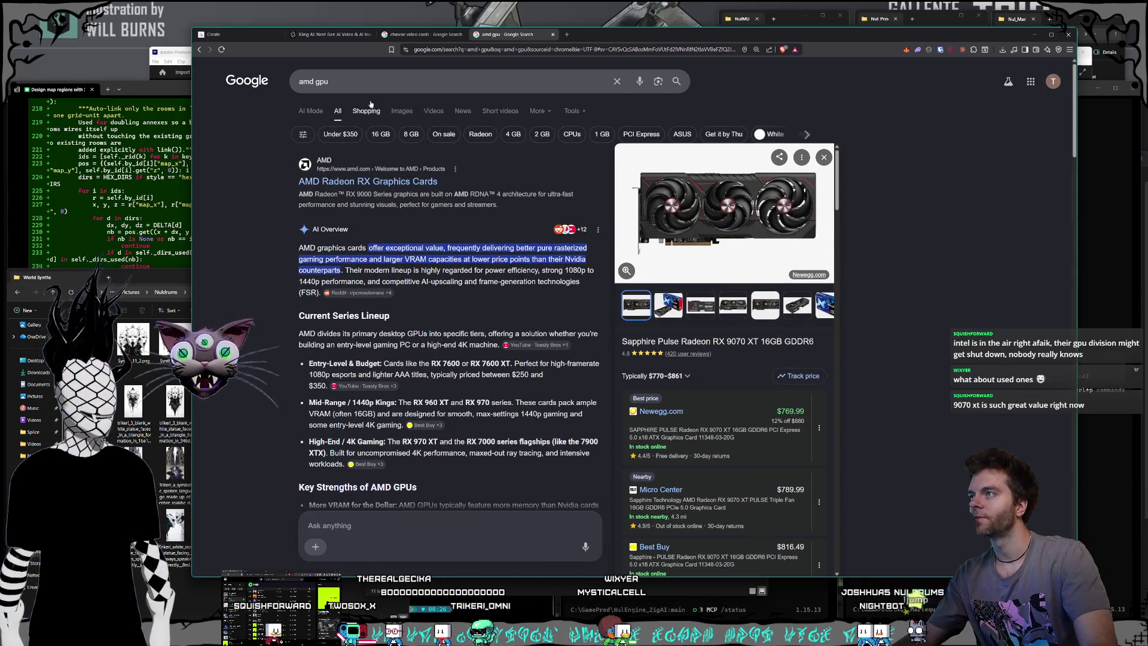
text(nvidia)
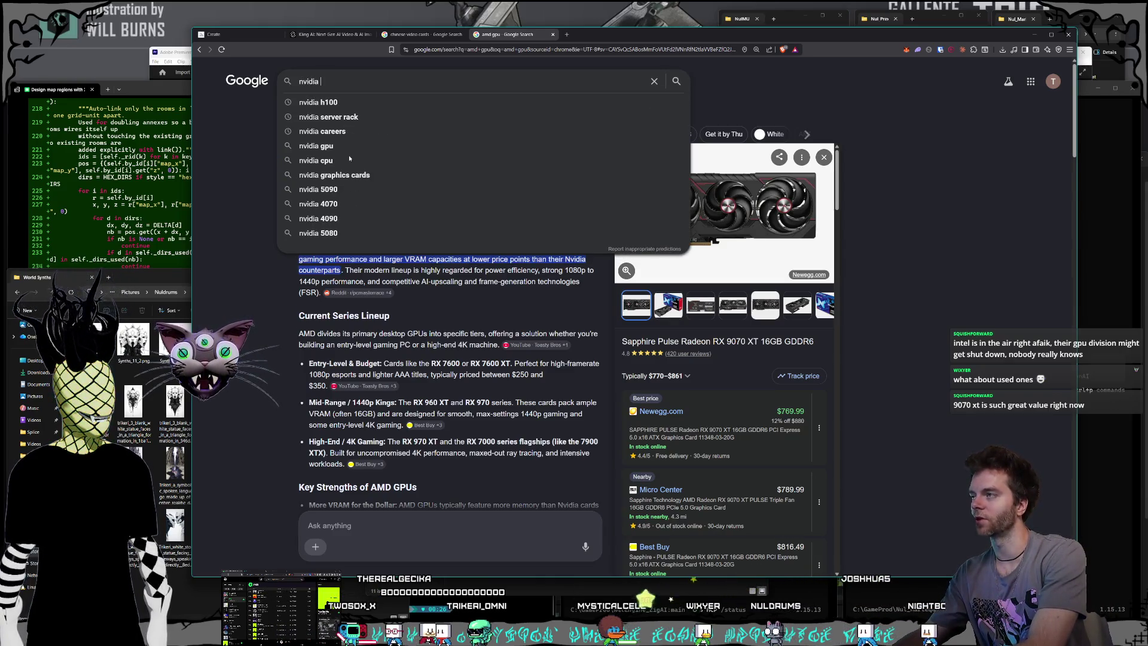
text( 5090)
Run the 'nvidia 5090' search and browse popular RTX 5090 products ($1,096.00–$9,999.00).
key(Return)
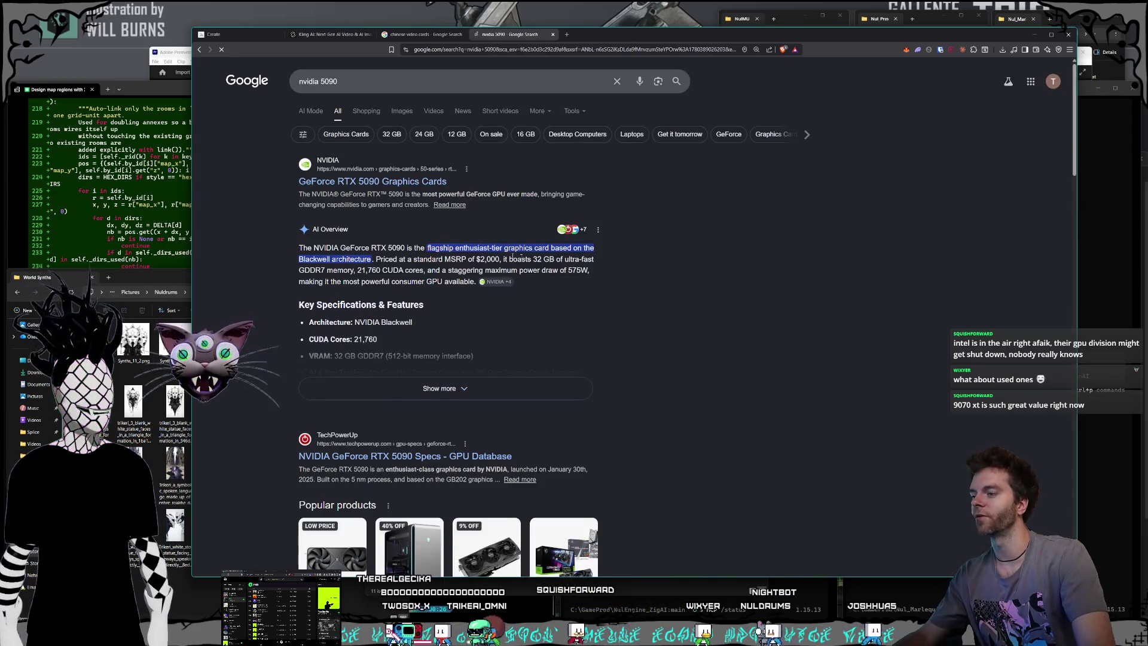
scroll(689, 280, down, 5)
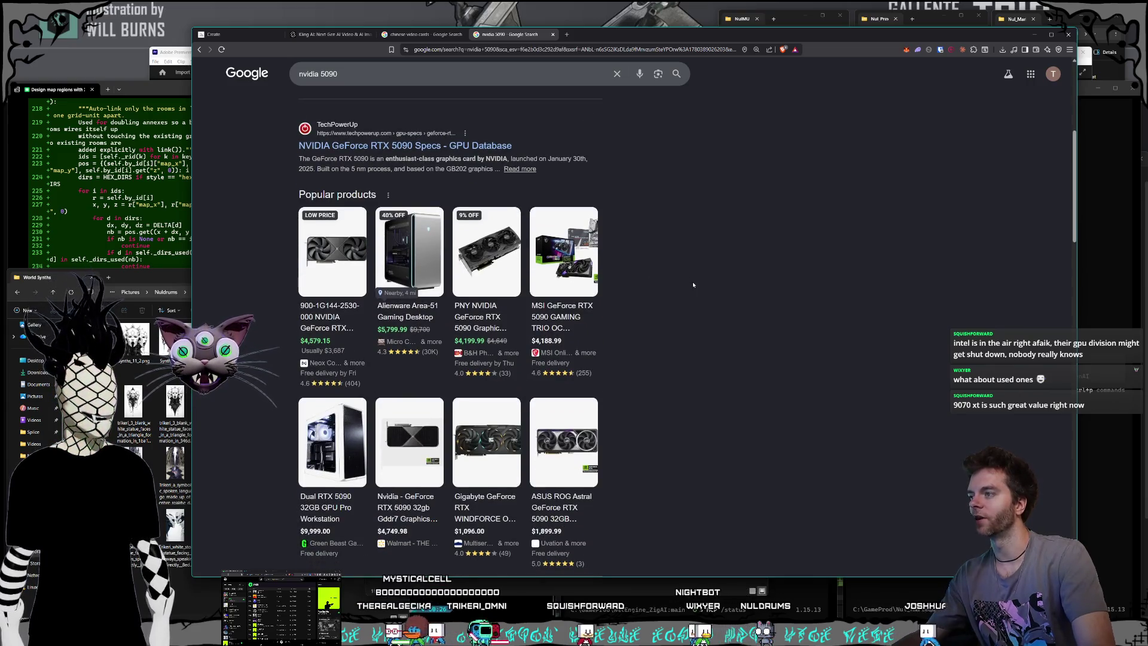
scroll(693, 285, down, 1)
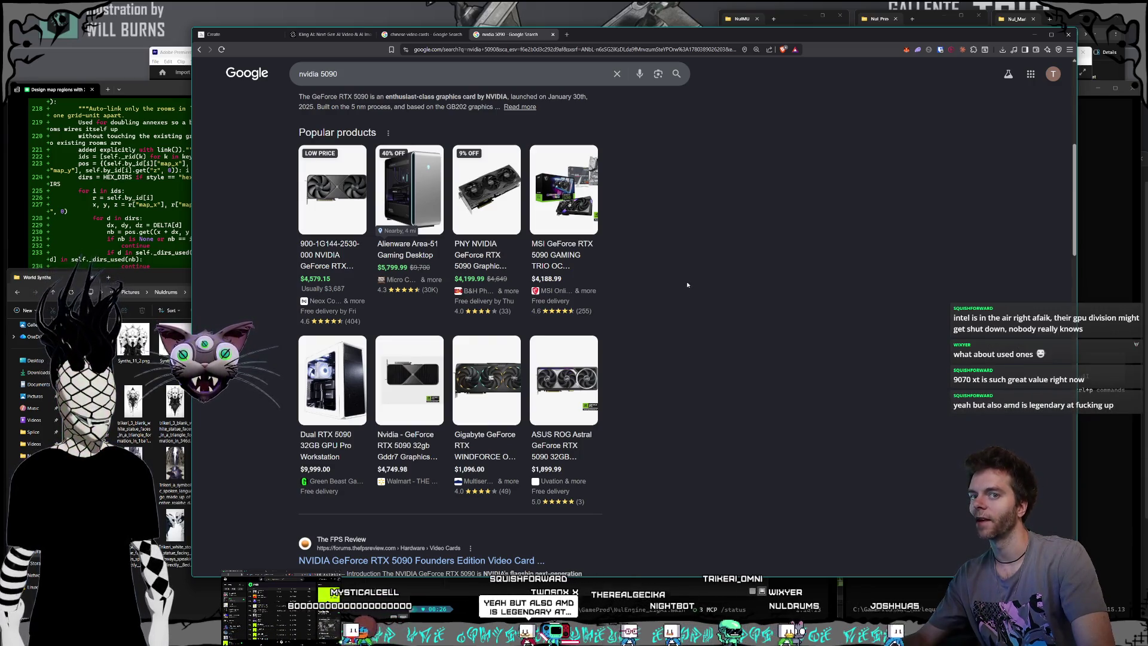
scroll(687, 281, up, 1)
scroll(686, 282, down, 1)
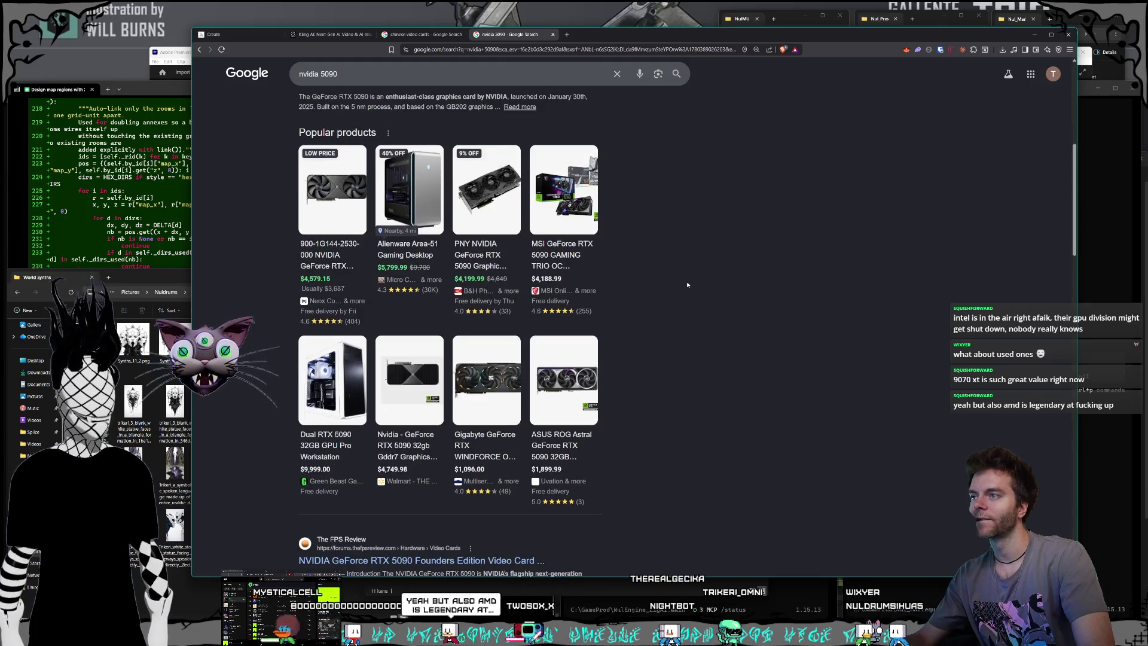
mouse_move(478, 257)
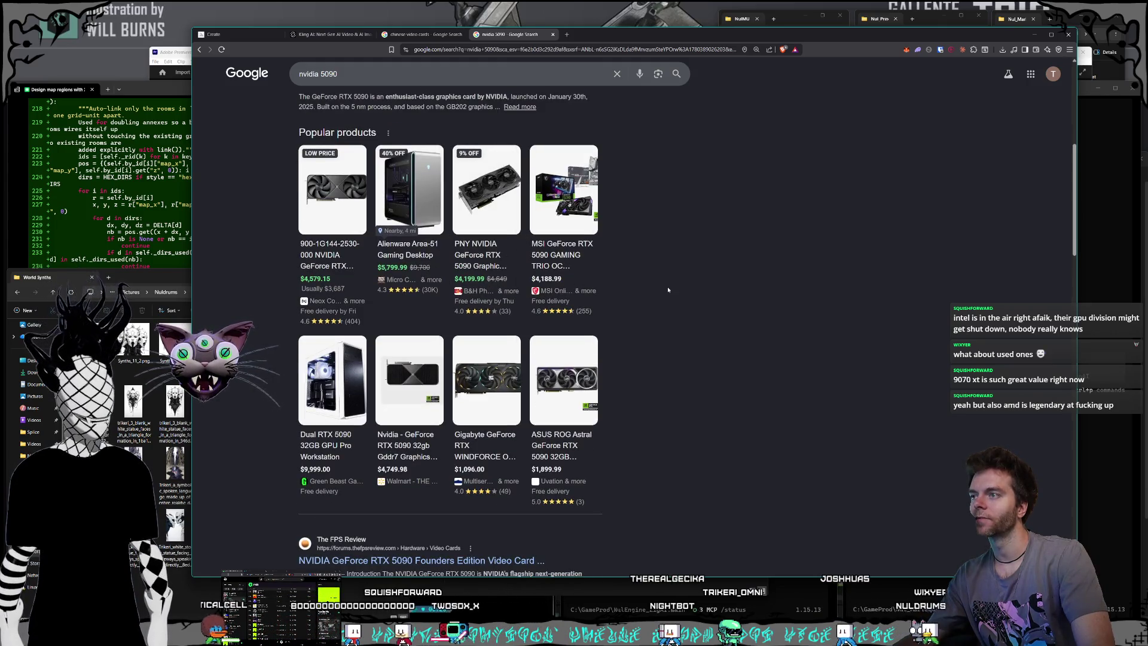
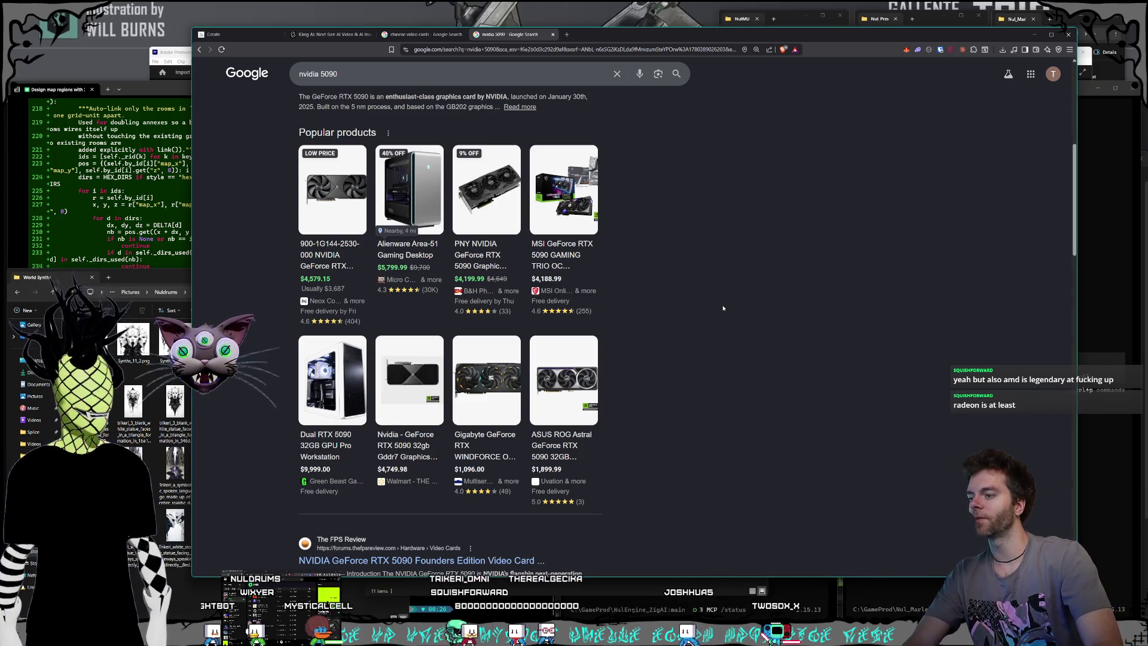
Extend the NVIDIA 5090 search with 'msrp' and run it.
scroll(723, 308, down, 2)
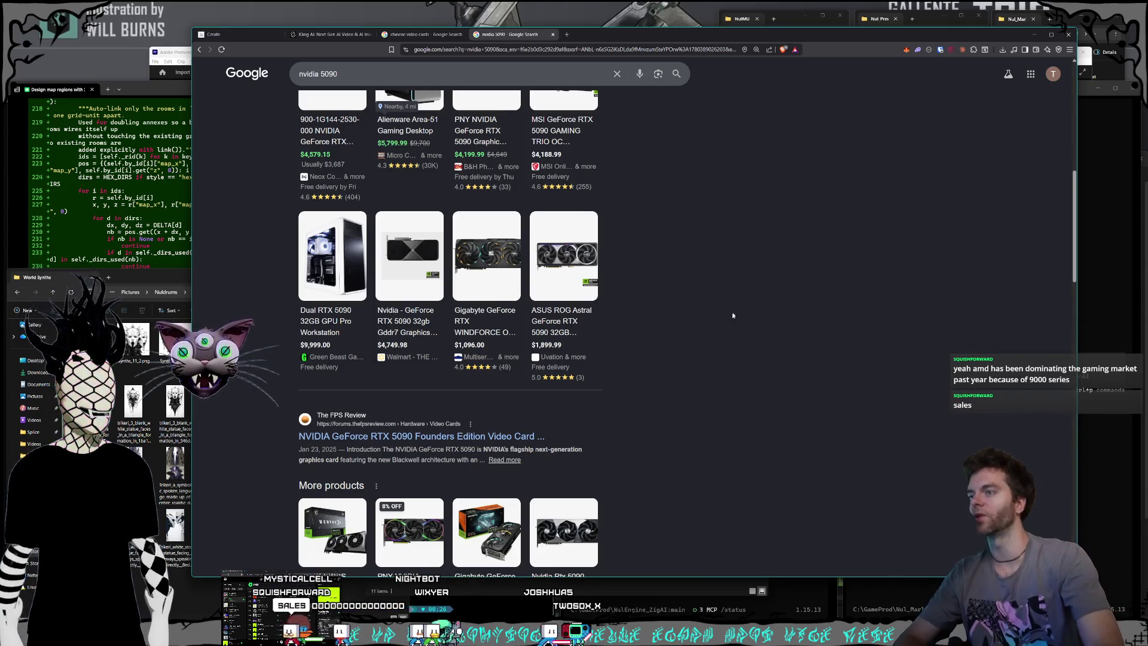
scroll(733, 332, down, 2)
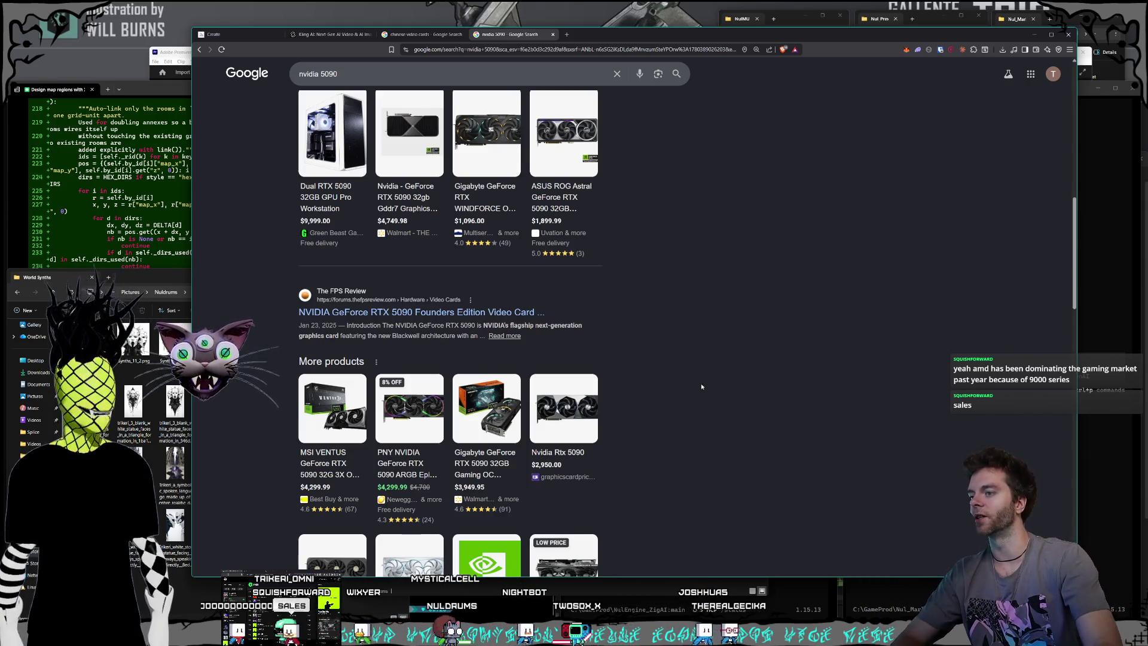
scroll(701, 387, down, 1)
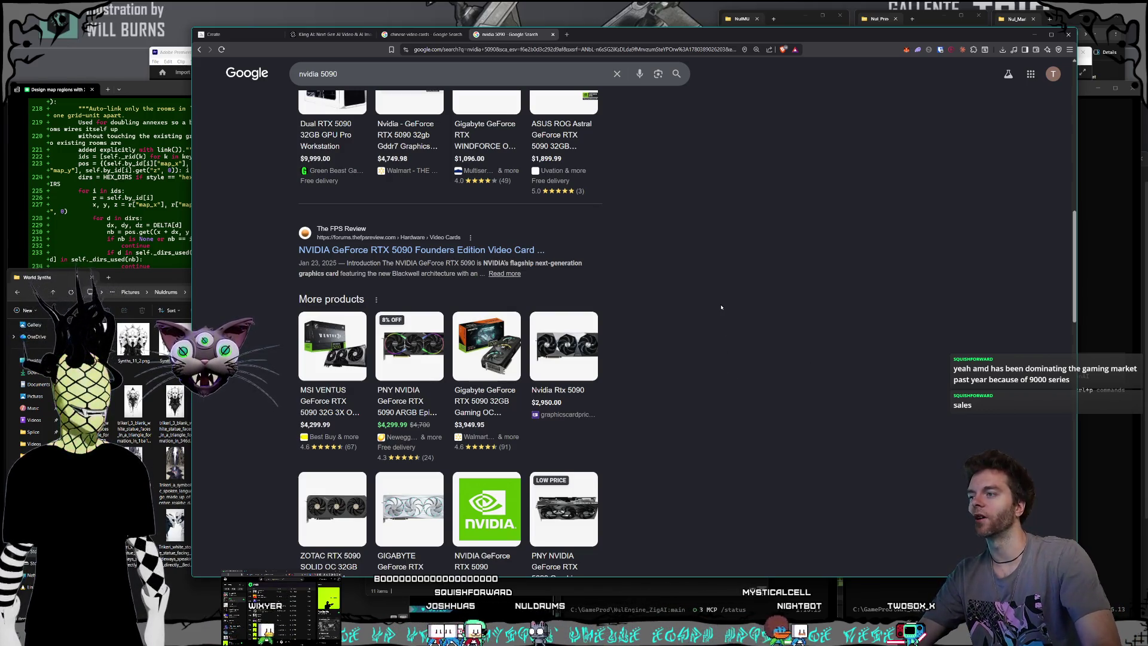
scroll(722, 307, down, 2)
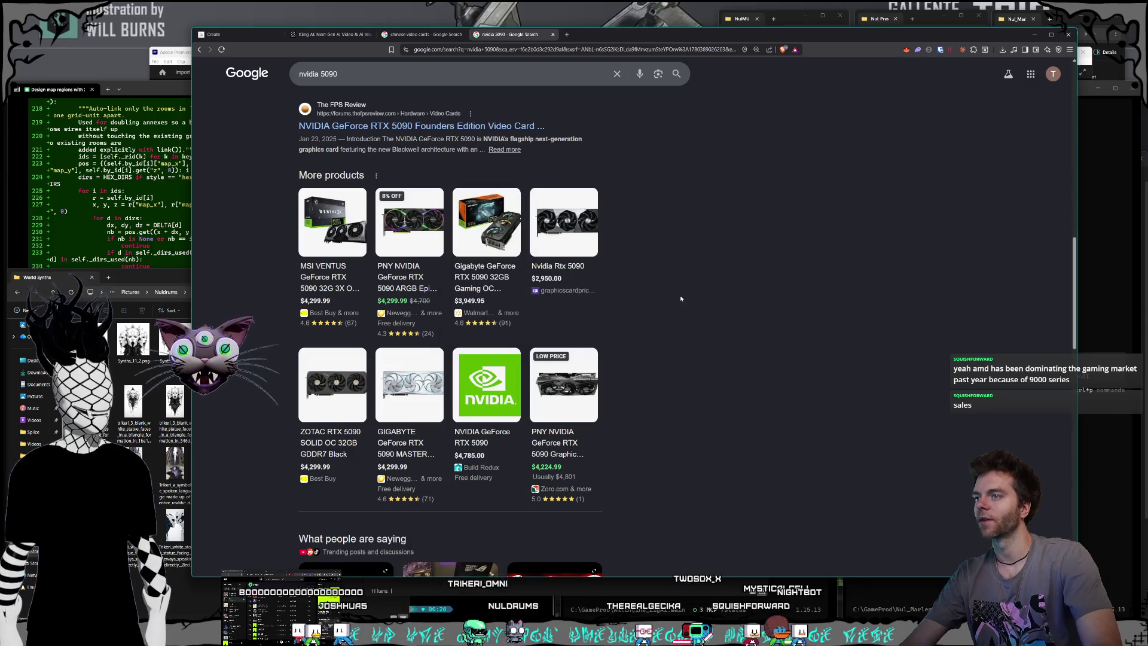
scroll(680, 297, up, 10)
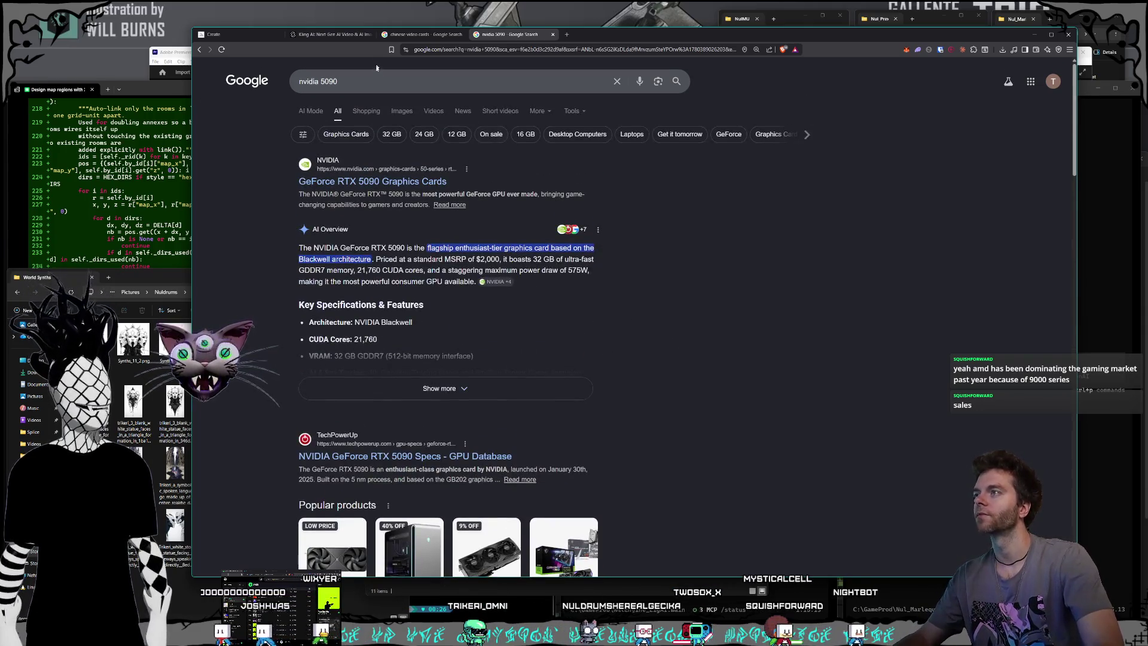
click(375, 84)
text(msrp)
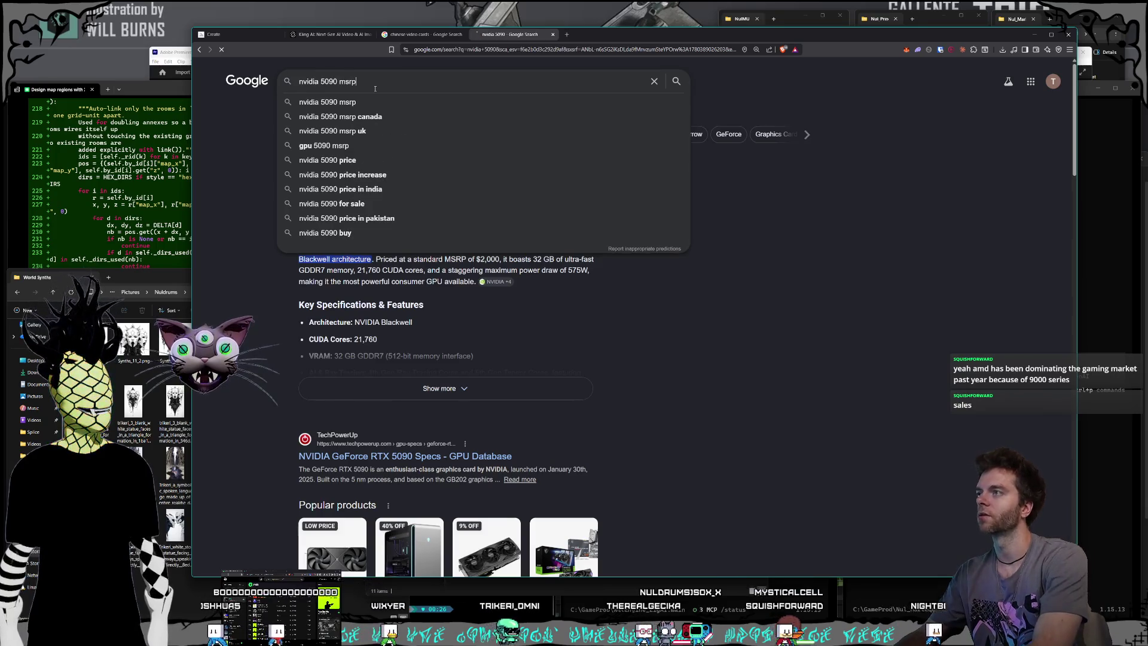
key(Return)
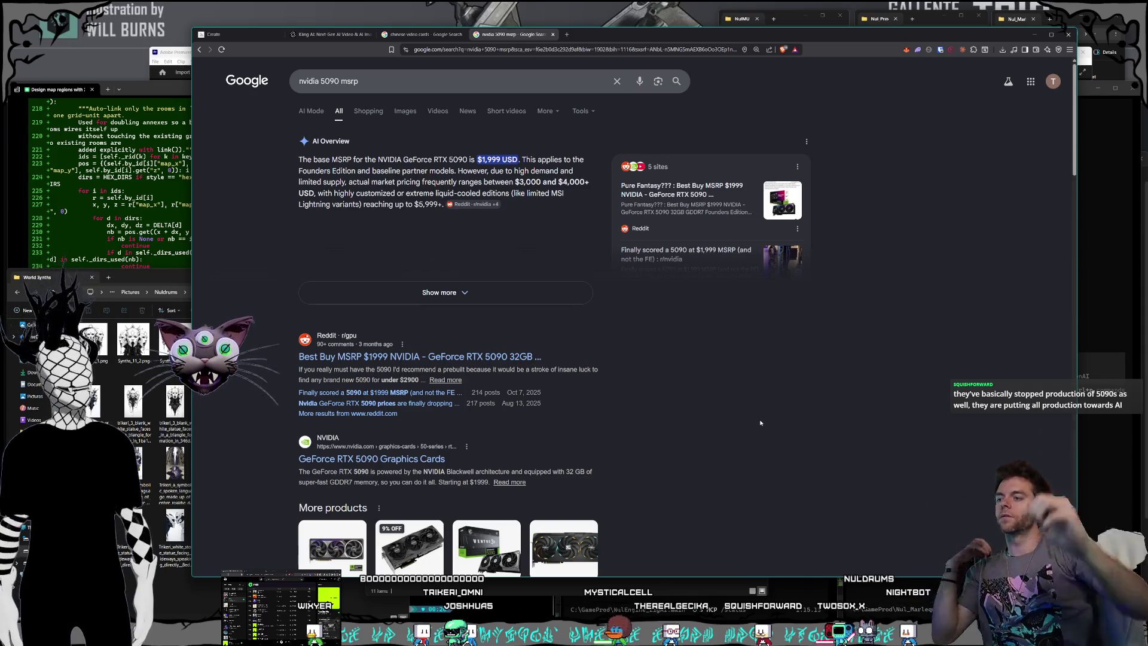
Check the 5090 MSRP ($1,999 USD) in the results, then close that tab.
scroll(747, 419, down, 3)
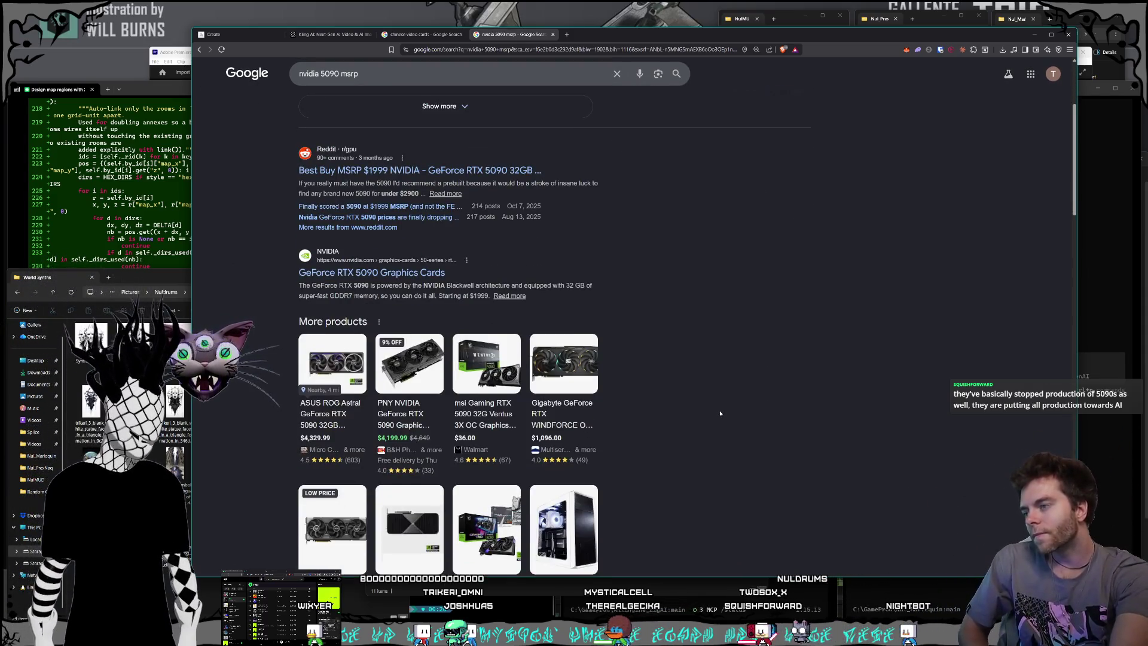
scroll(721, 414, down, 3)
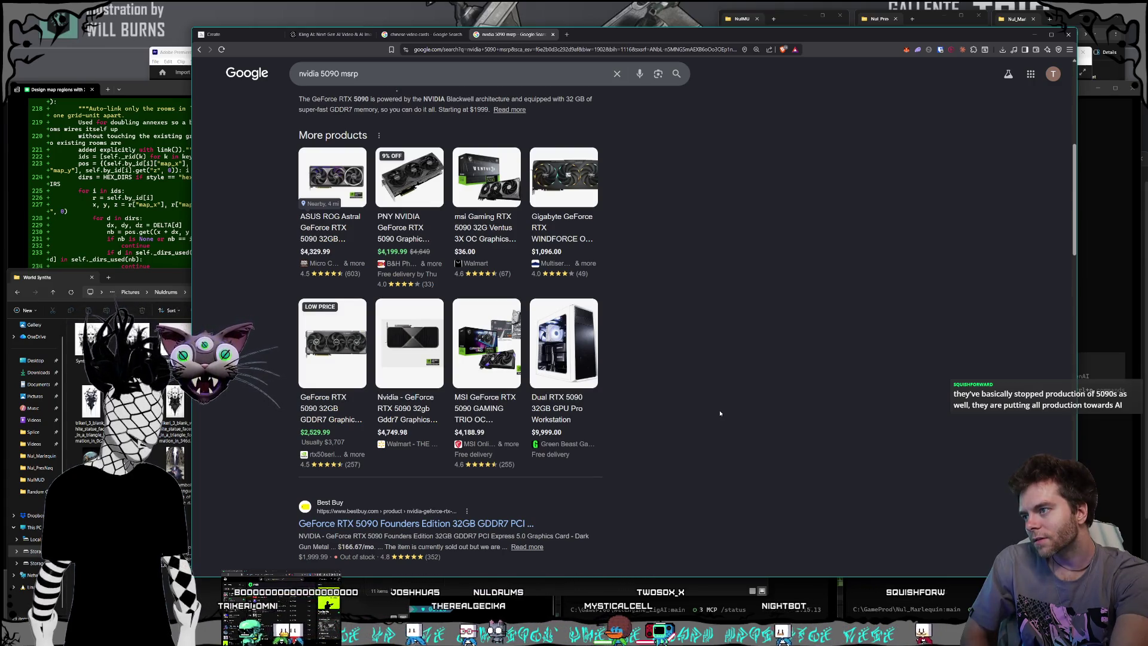
scroll(720, 413, down, 3)
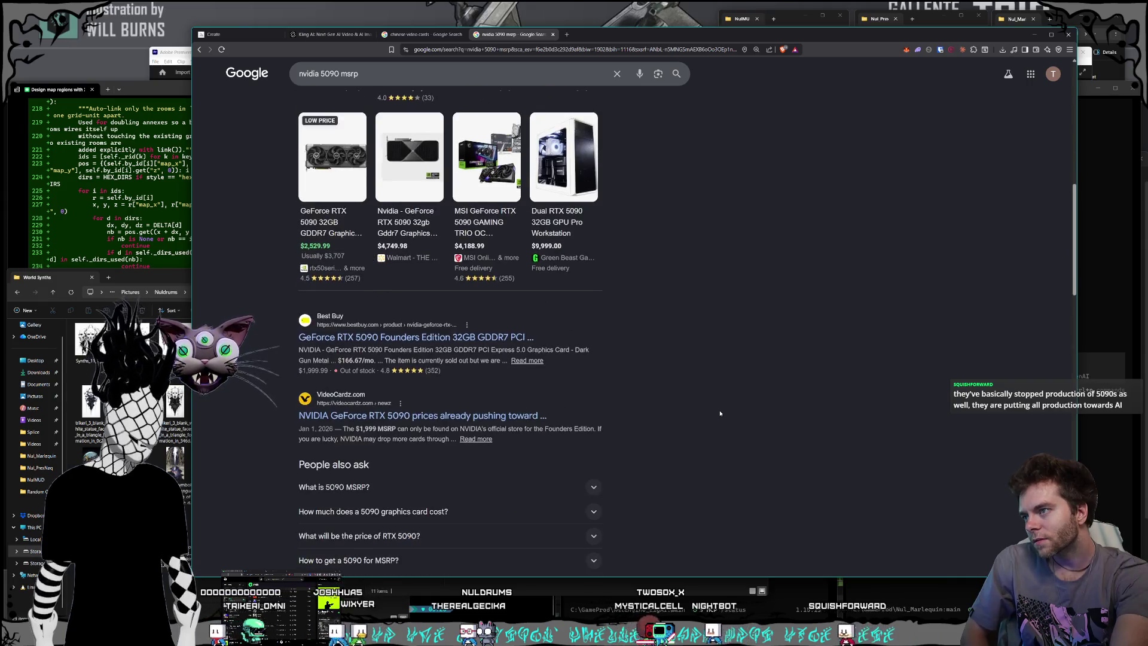
scroll(720, 414, up, 9)
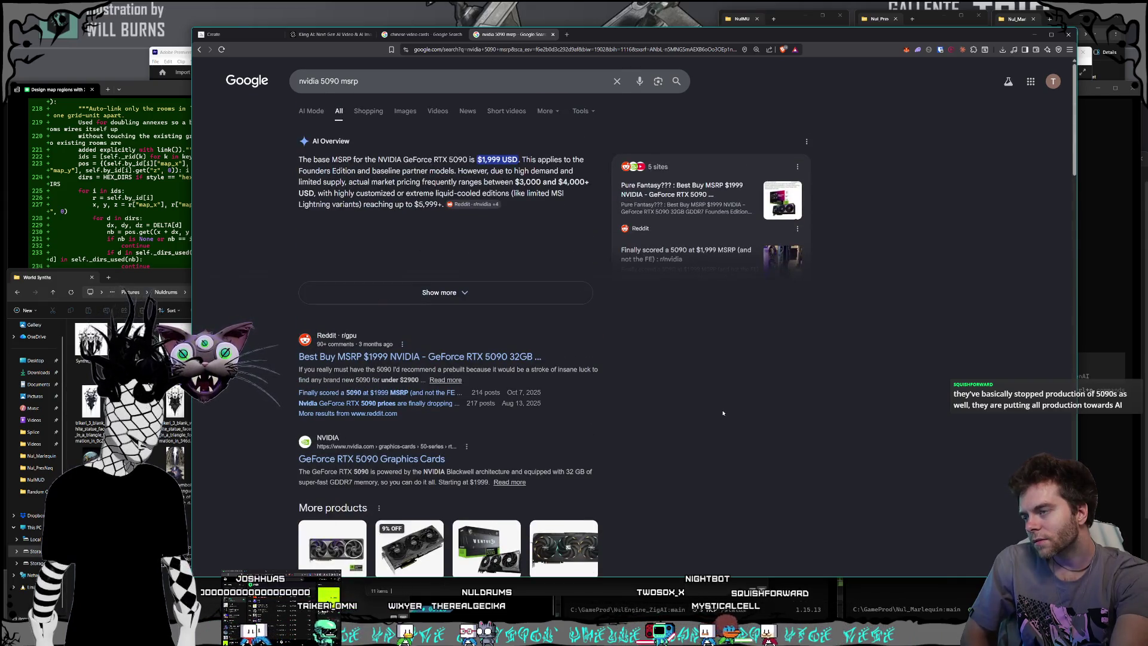
click(553, 34)
drag(556, 37, 559, 34)
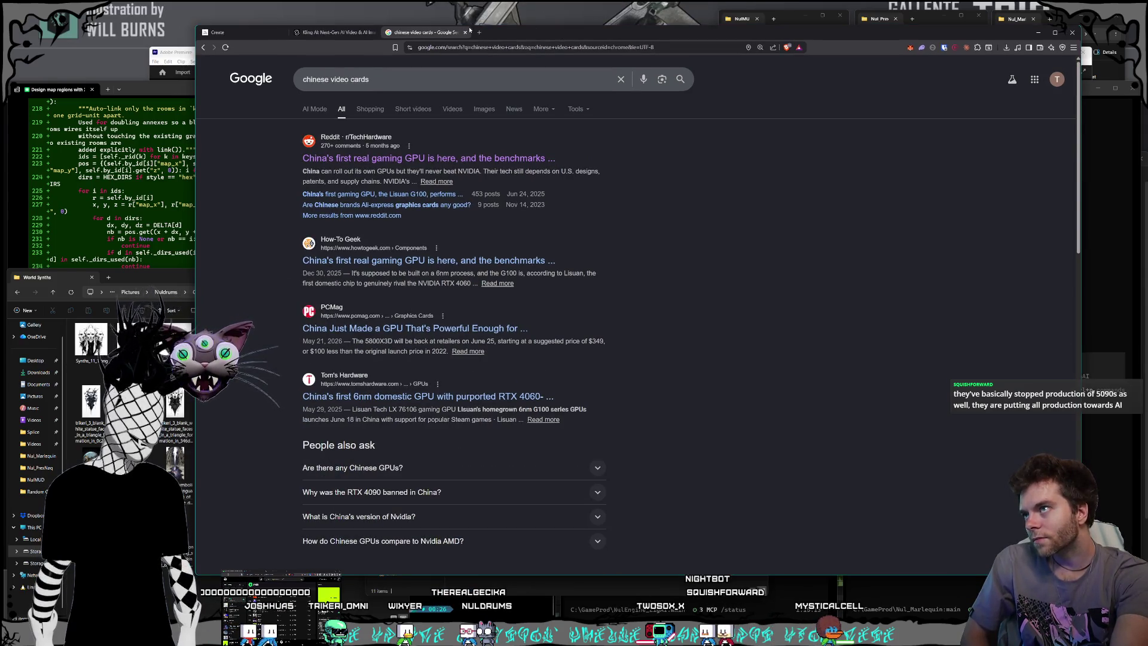
Close the 'chinese video cards' results tab to reveal Kling AI.
click(466, 32)
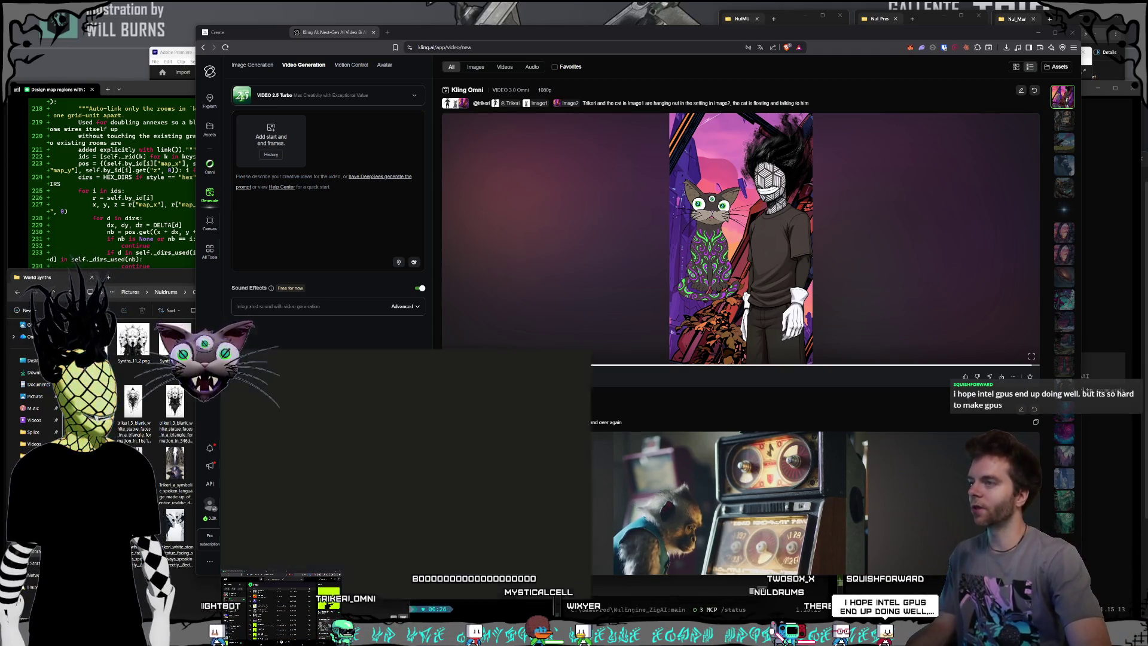
Switch to the Claude app showing Settings > Usage.
key(alt+Tab)
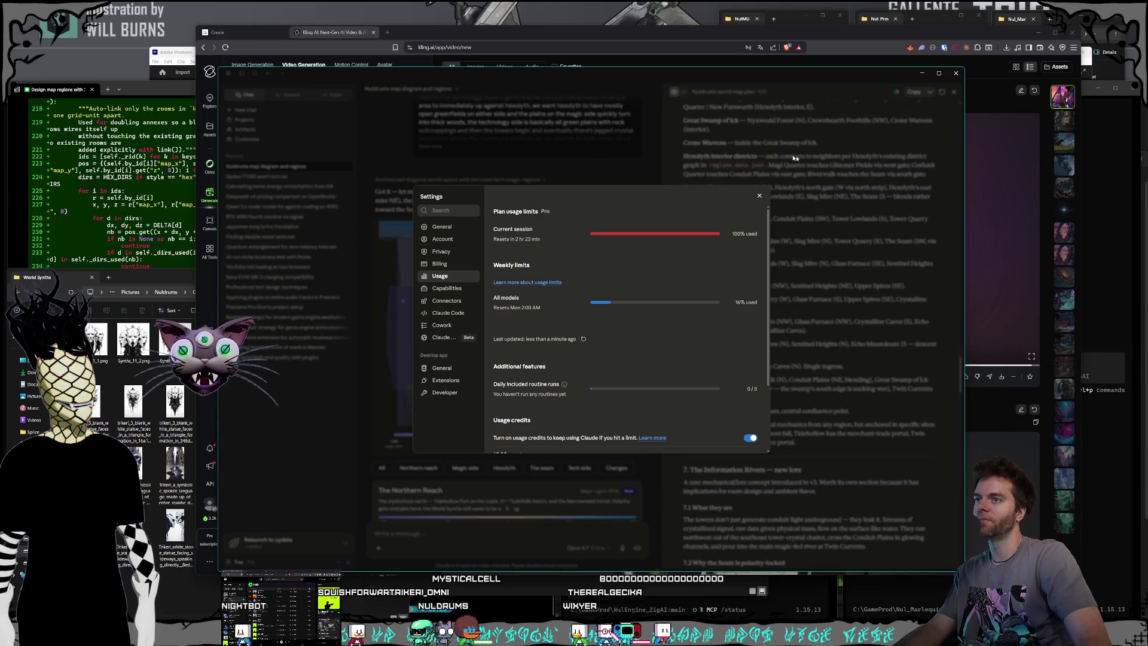
Close Claude's usage settings, reopen and close Settings from the account menu, and return to Kling AI.
click(753, 140)
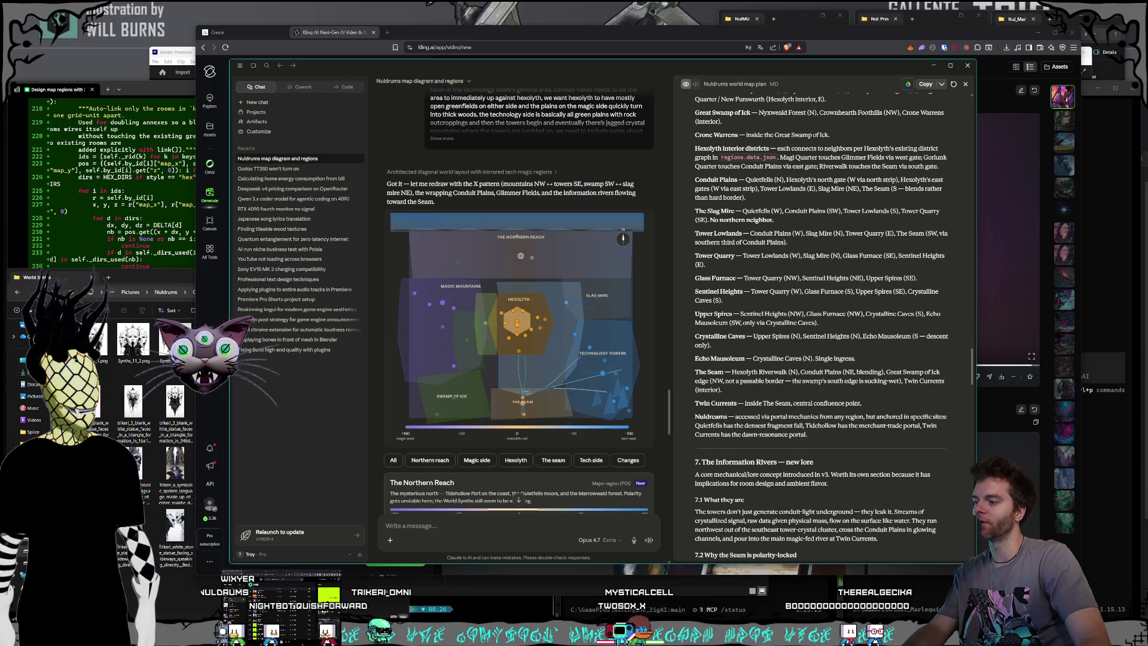
key(alt+Tab)
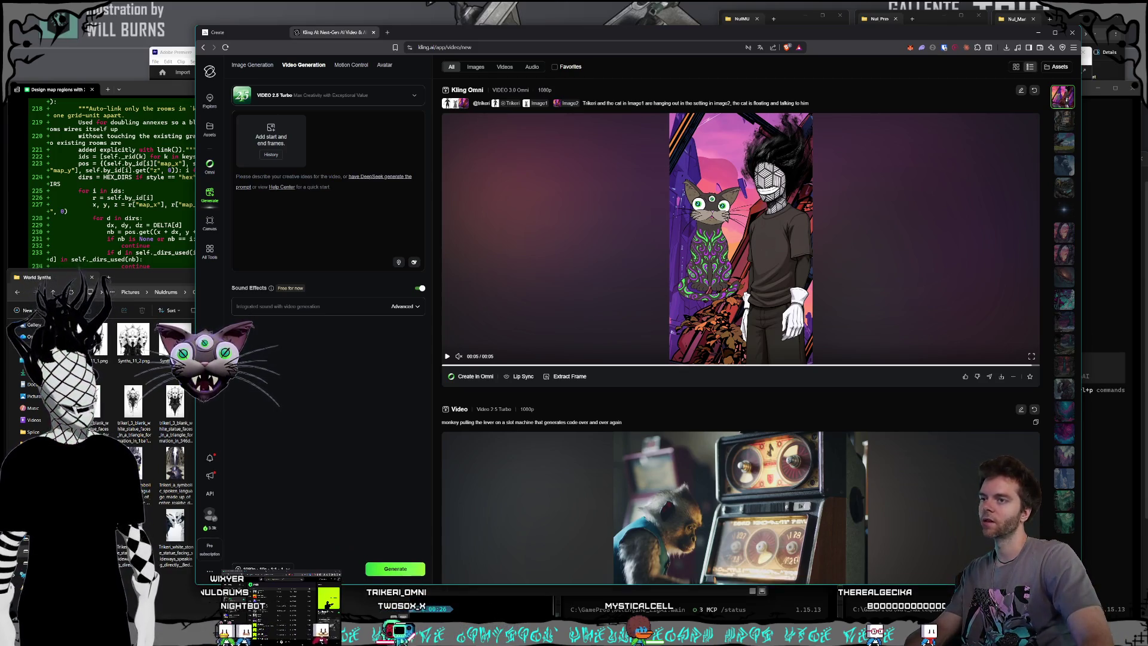
key(alt+Tab)
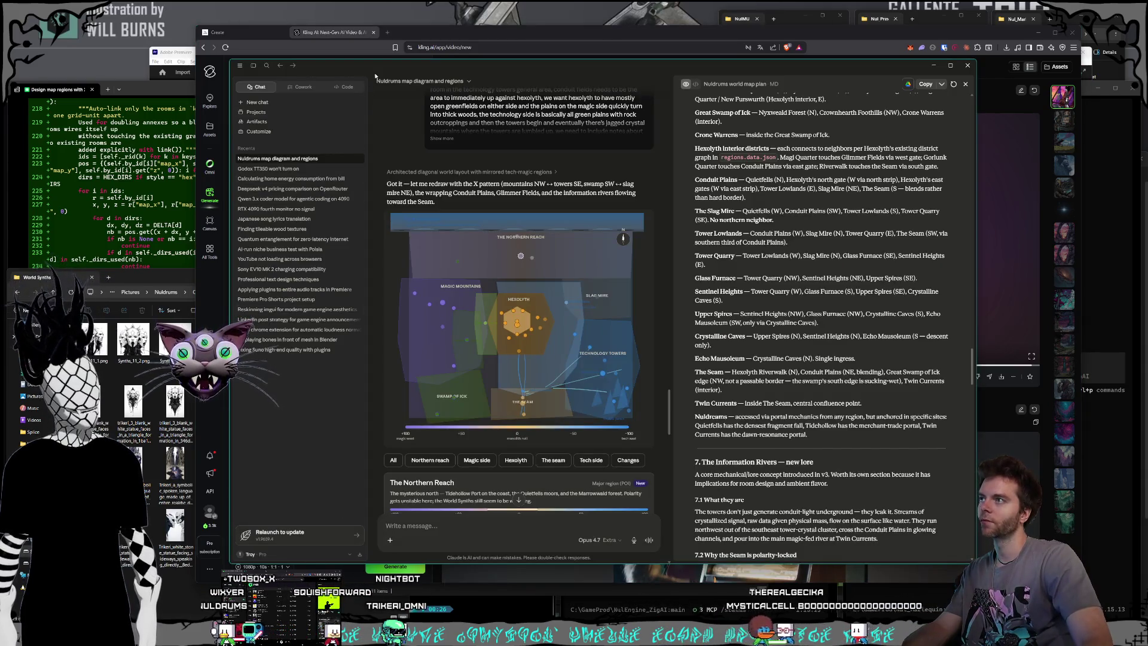
drag(381, 67, 375, 63)
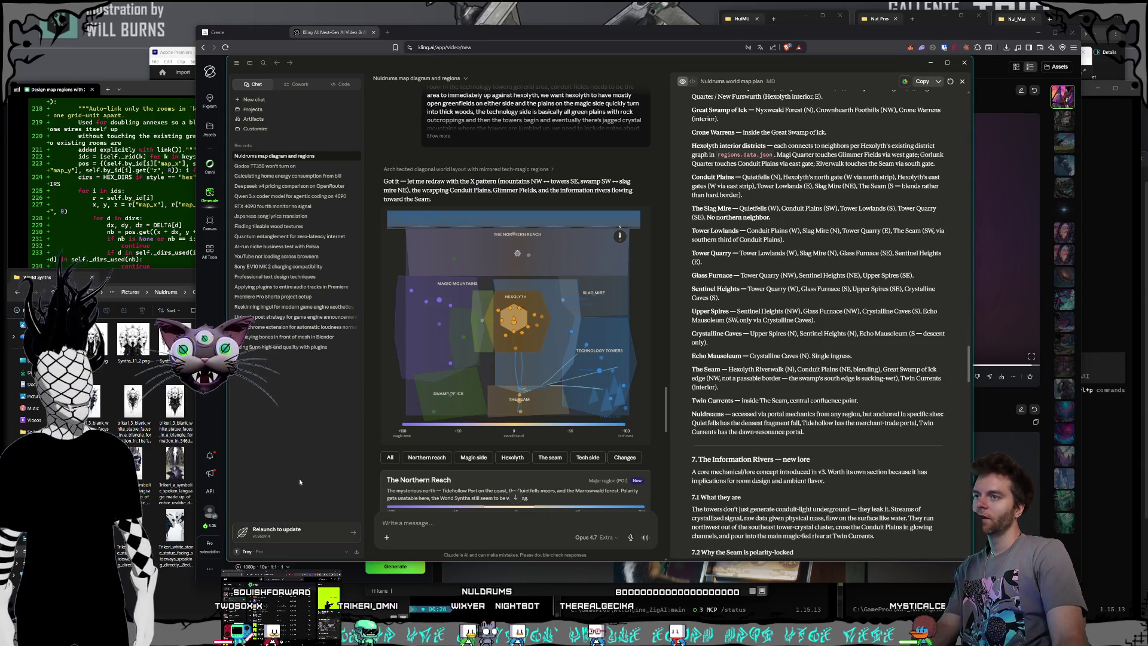
click(274, 551)
click(254, 470)
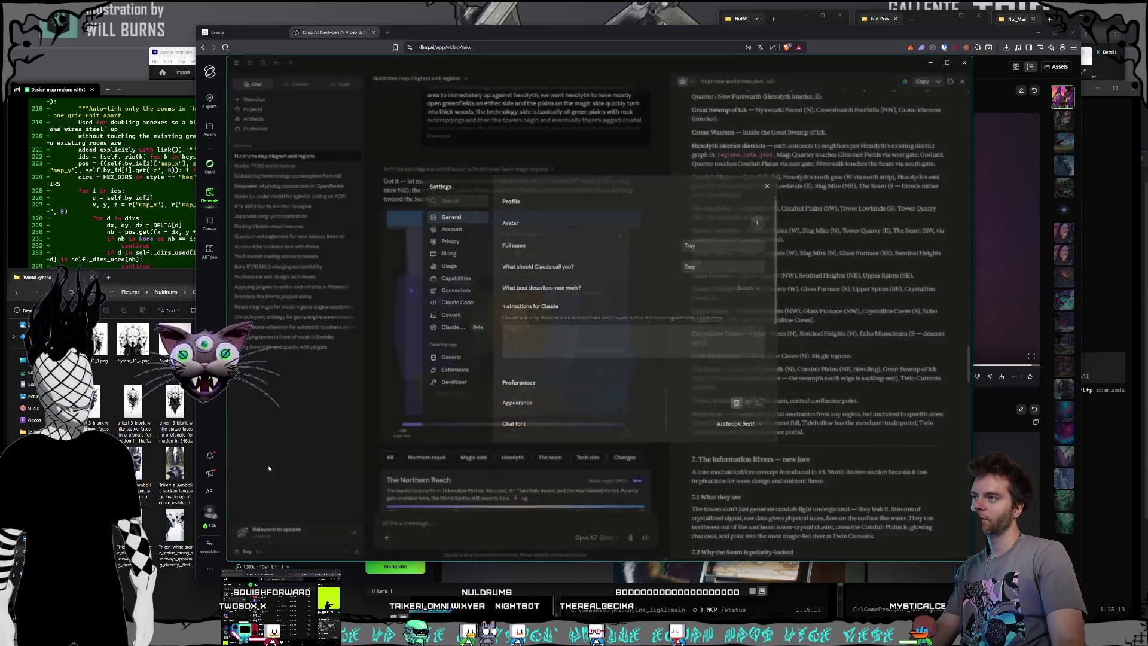
click(359, 405)
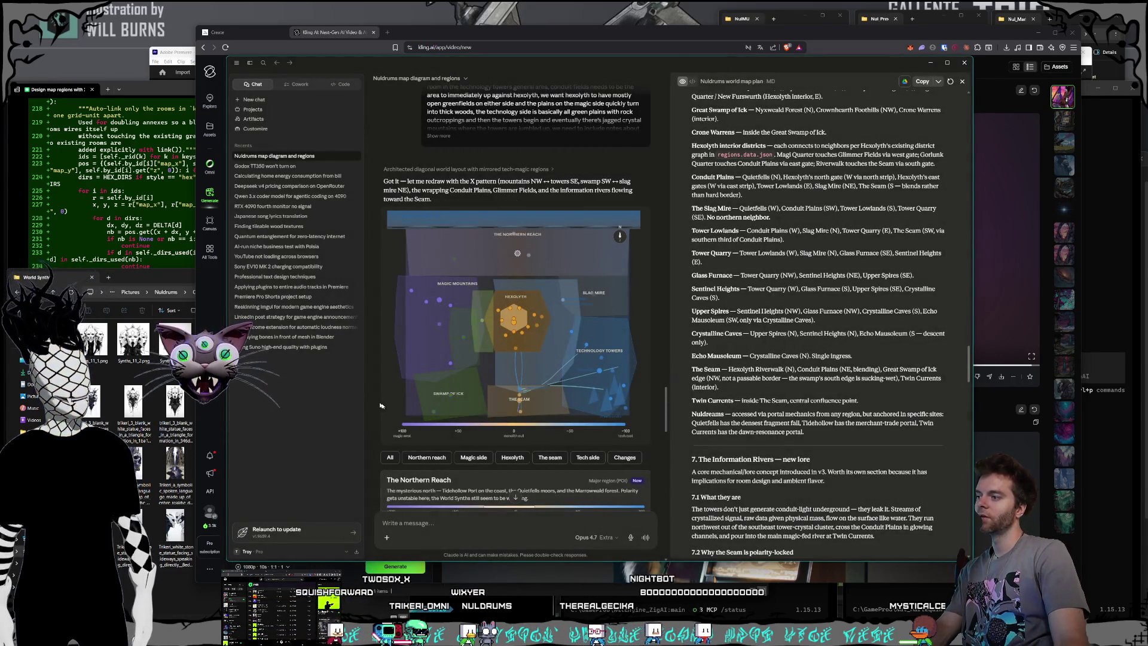
key(alt+Tab)
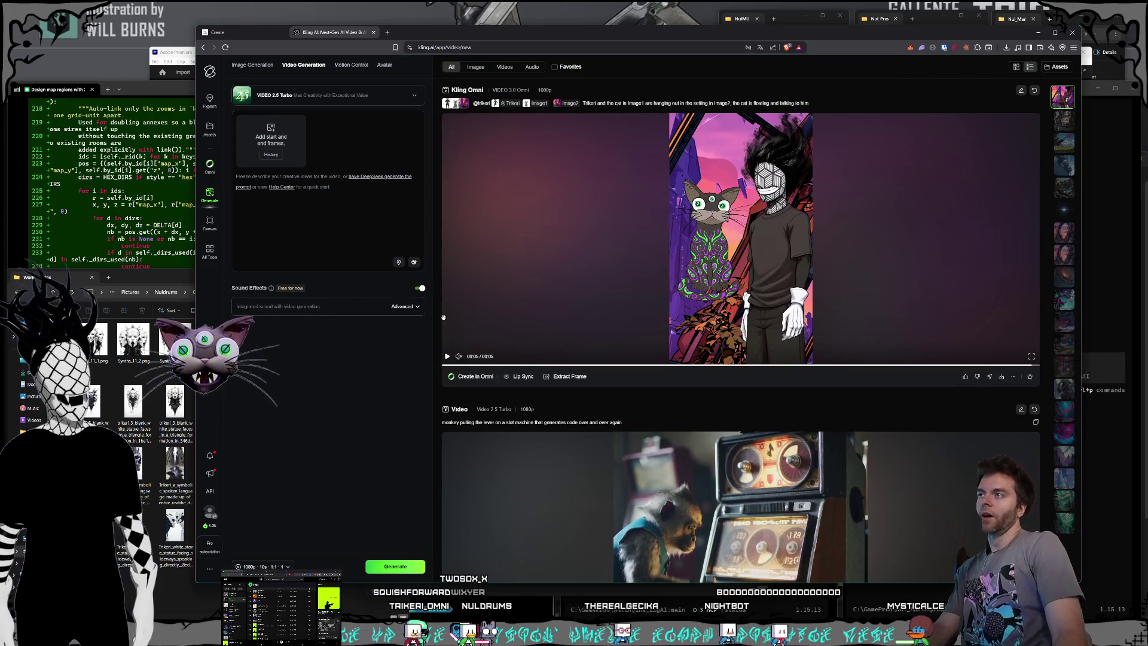
Set Synths_11_5.png from the World Synths folder as Kling's start frame.
key(alt+Tab)
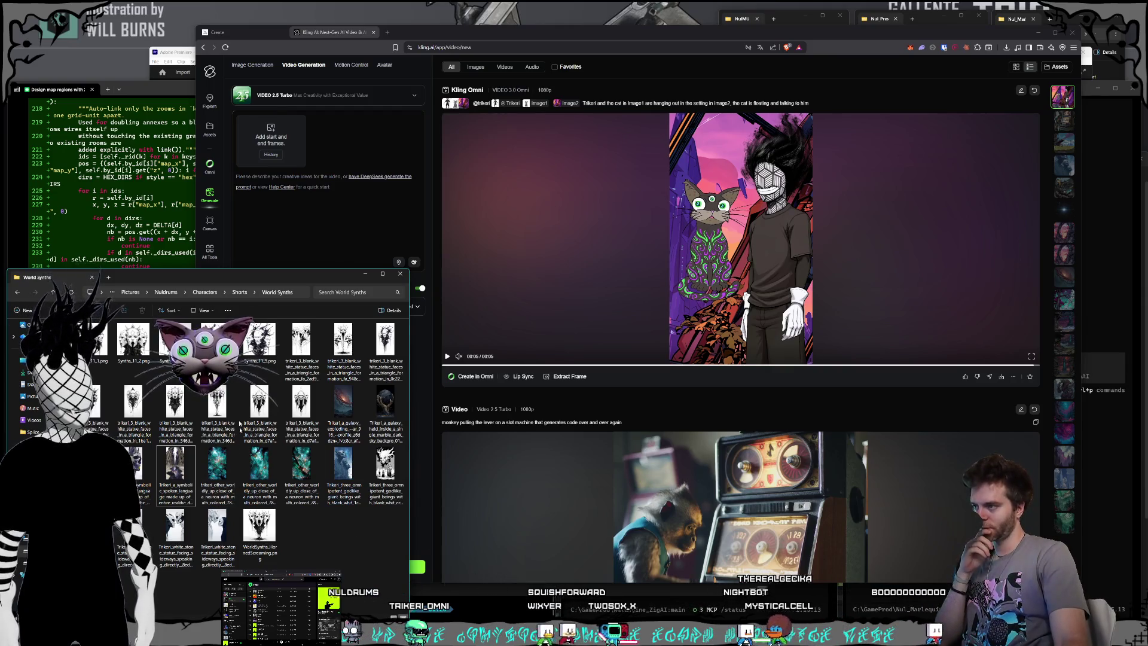
click(259, 344)
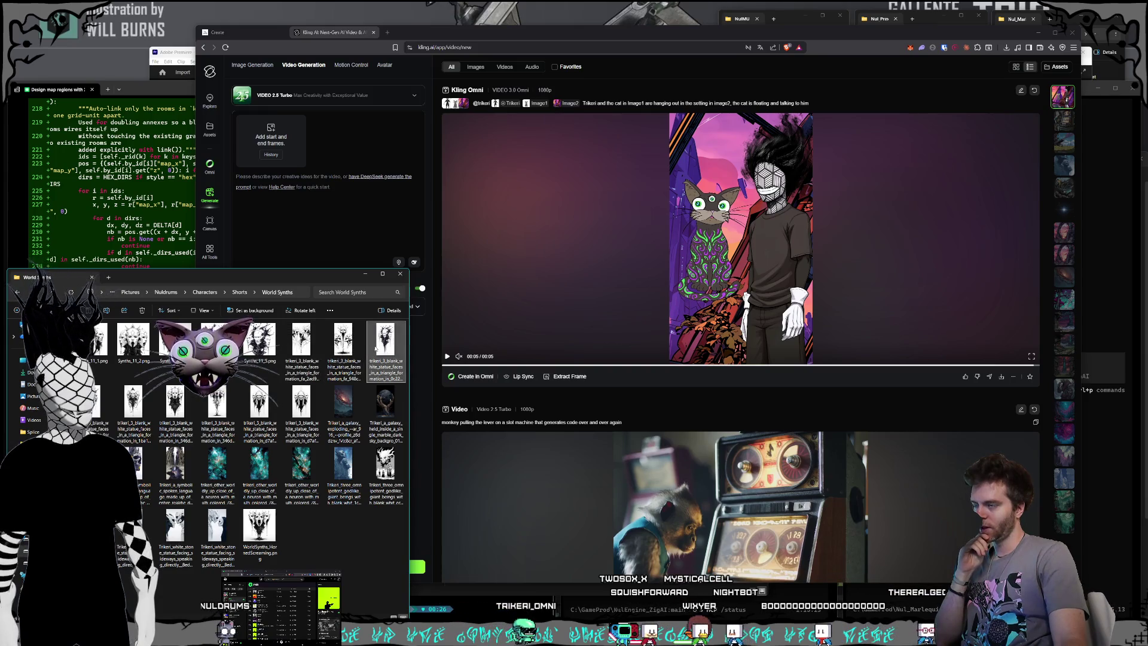
click(315, 187)
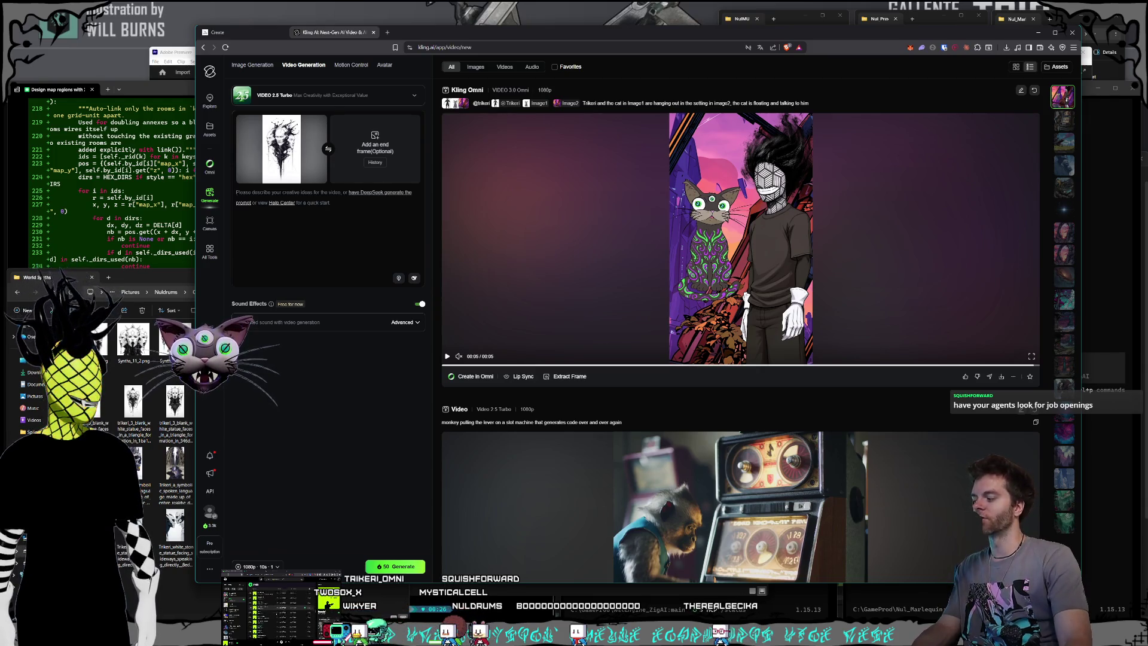
Open gamejobs.co in a new browser tab.
click(390, 34)
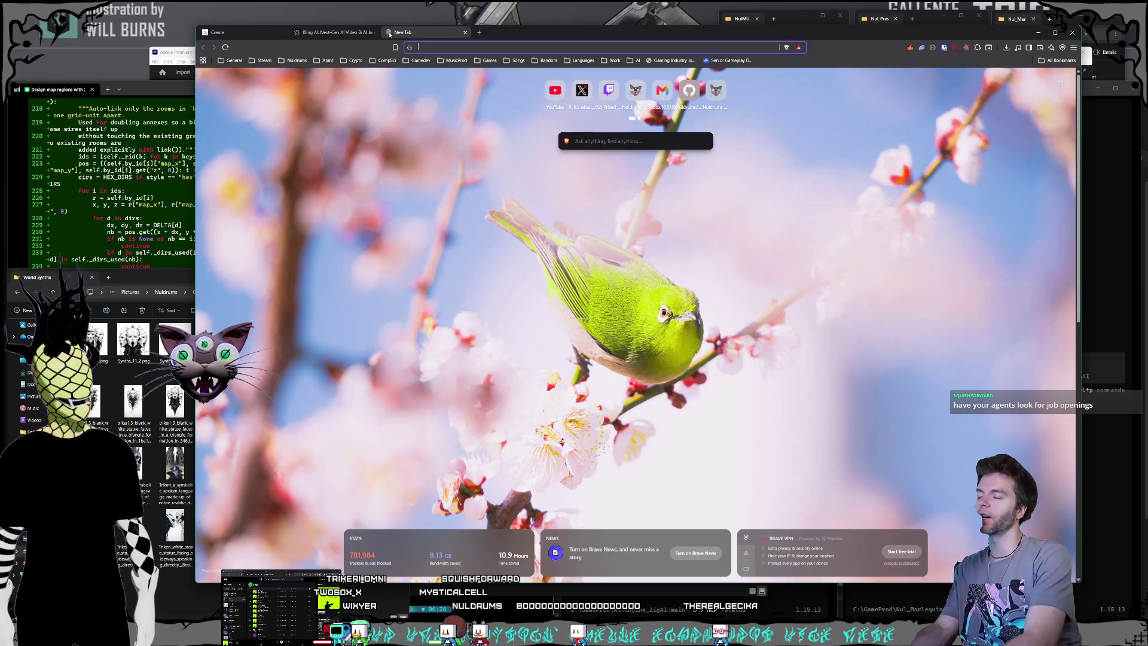
text(gamejobs.co)
key(Return)
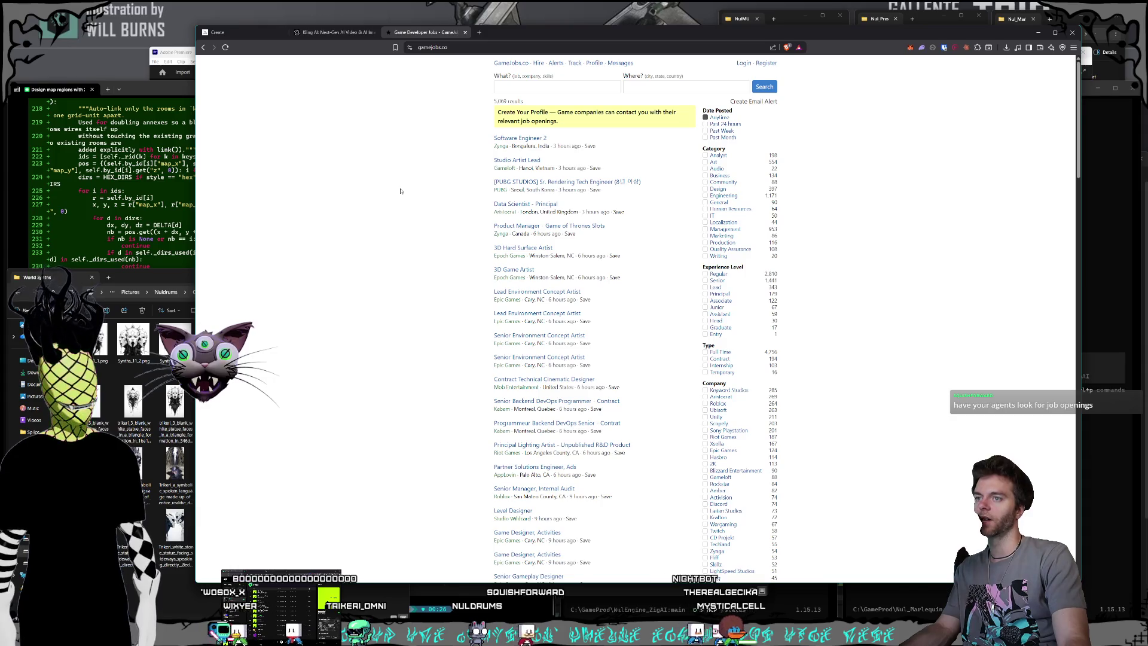
Filter GameJobs.co to Senior and Regular levels, adding Engineering alongside Design (about 1,157 results).
scroll(431, 188, down, 1)
click(705, 218)
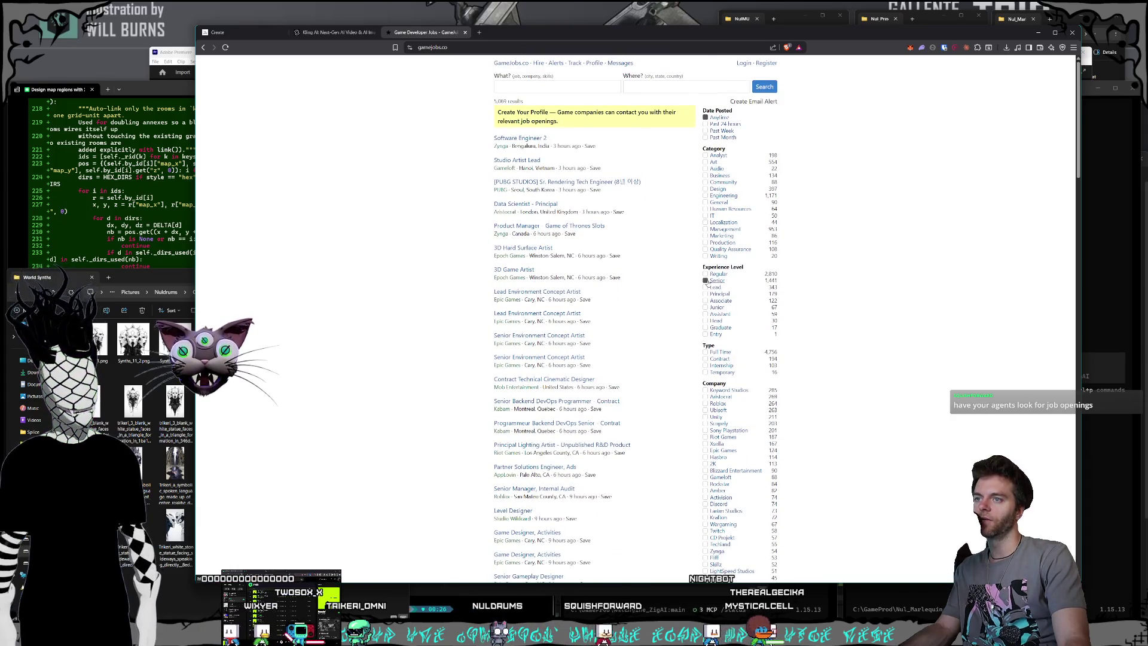
click(706, 274)
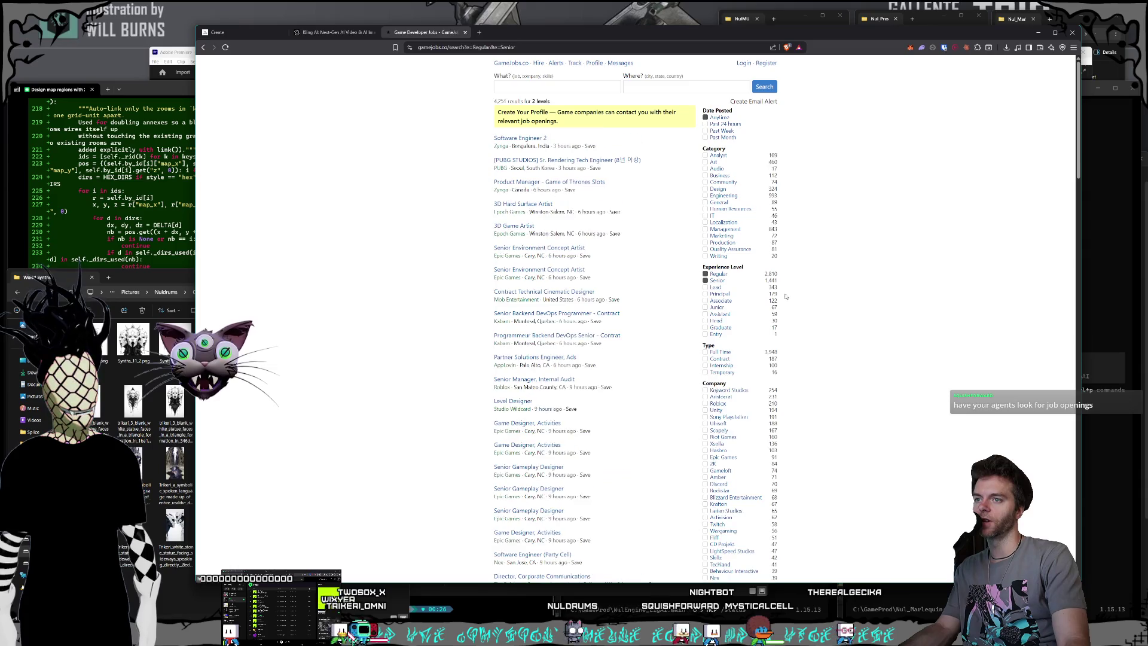
scroll(737, 292, down, 1)
scroll(737, 293, up, 1)
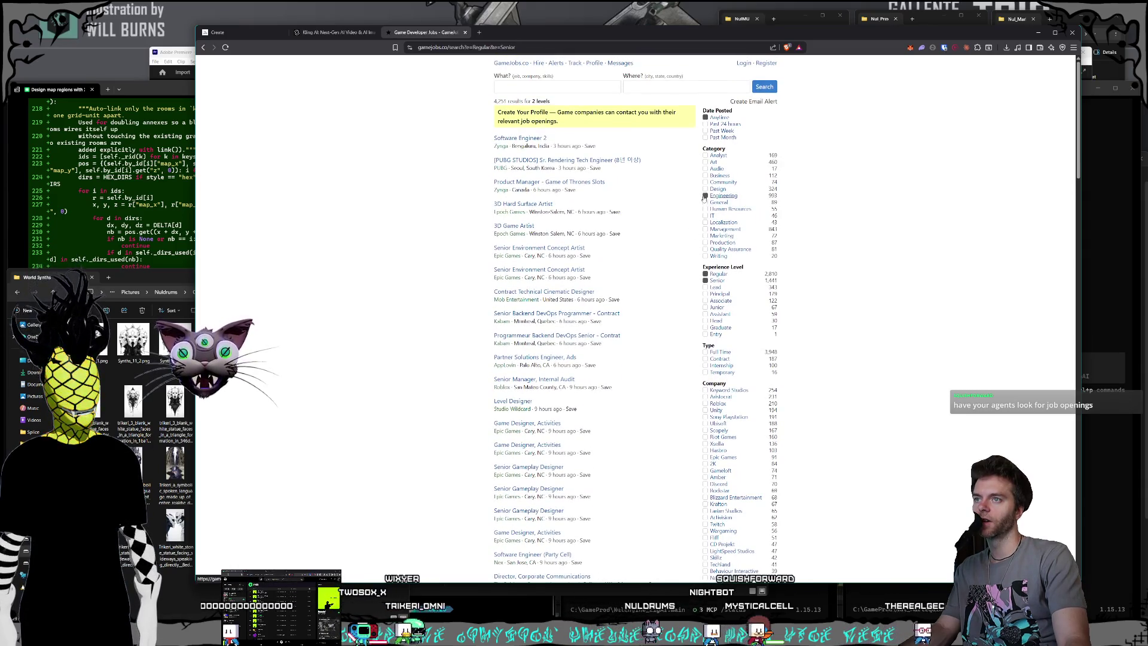
click(707, 195)
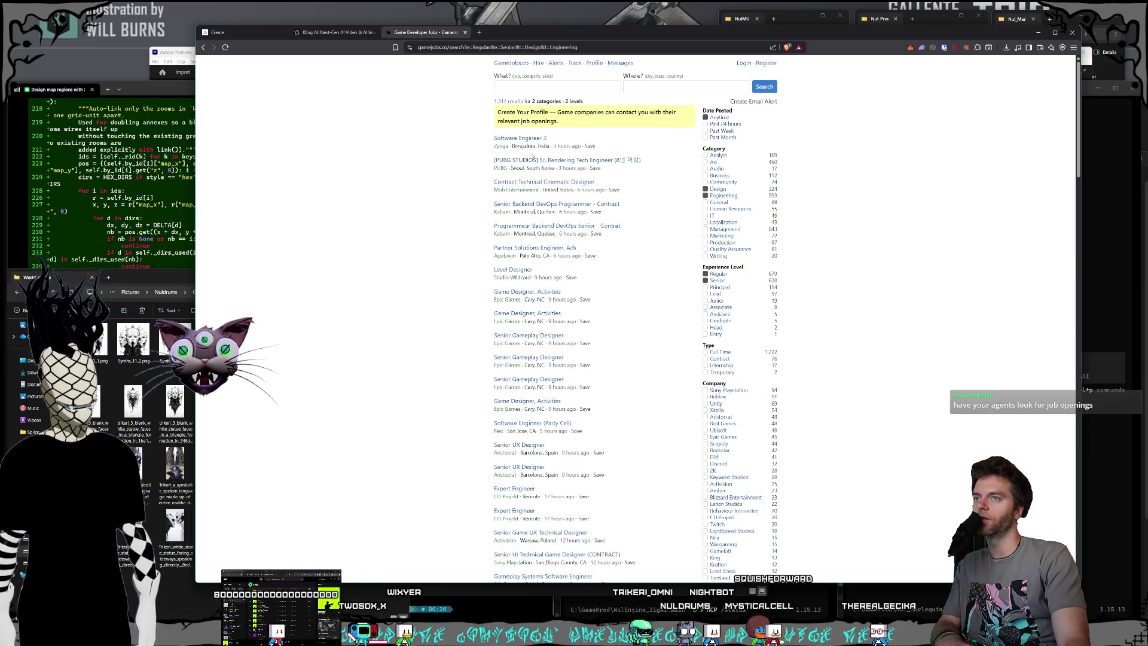
scroll(531, 160, down, 15)
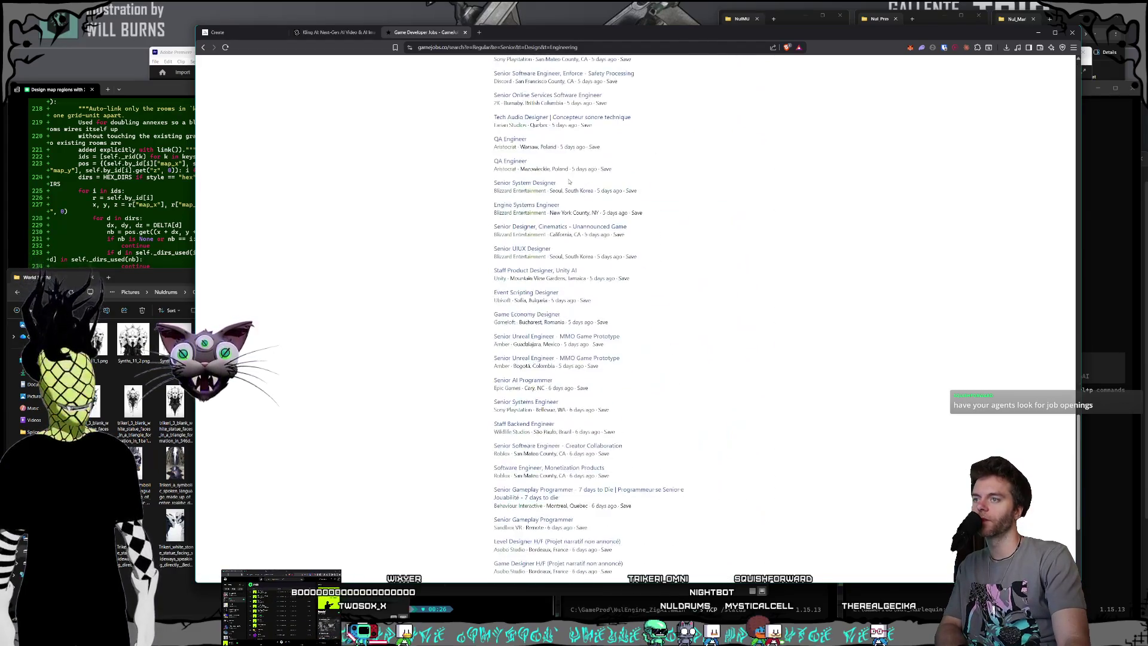
scroll(566, 197, up, 15)
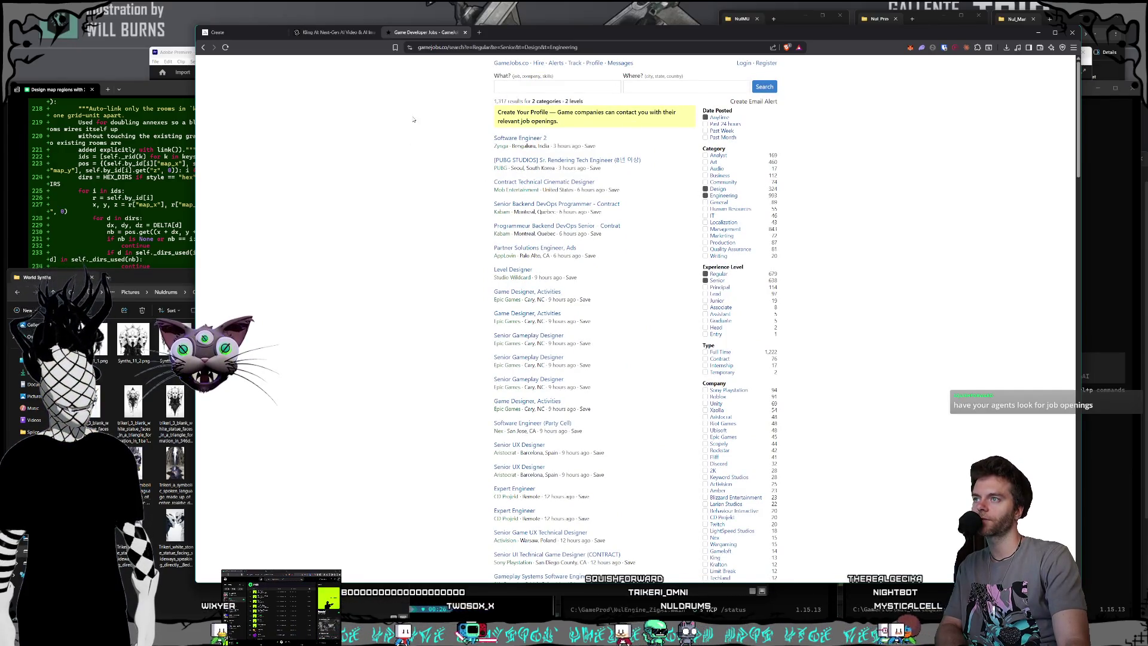
scroll(439, 121, down, 1)
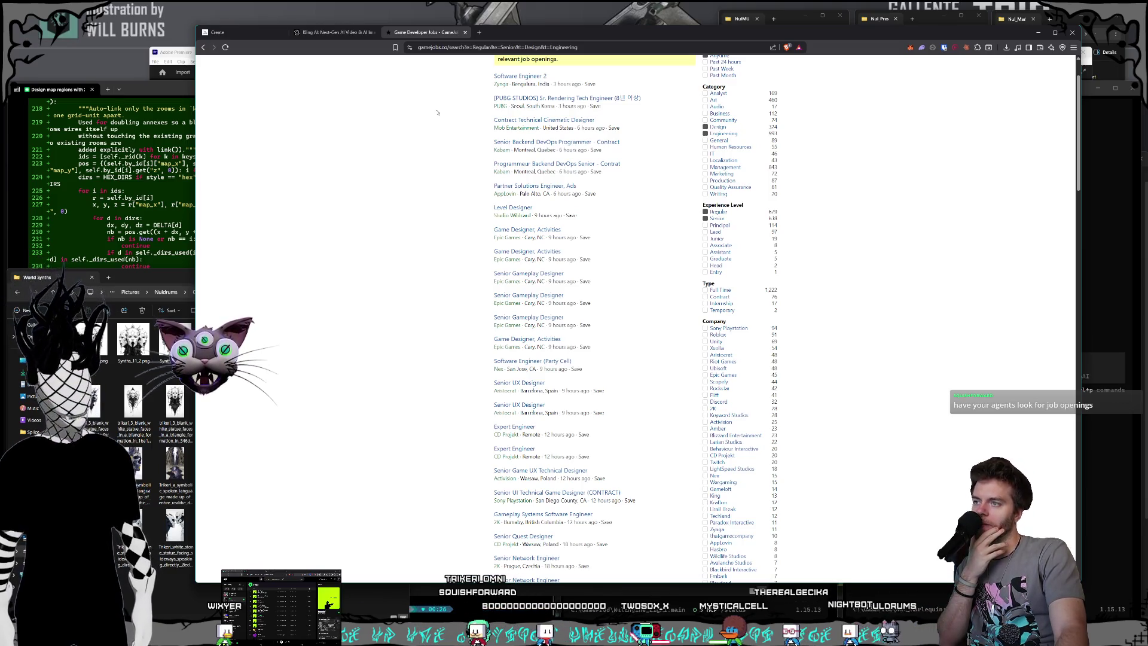
Open gamedevmap.com in a new tab and filter to the Los Angeles region.
click(481, 33)
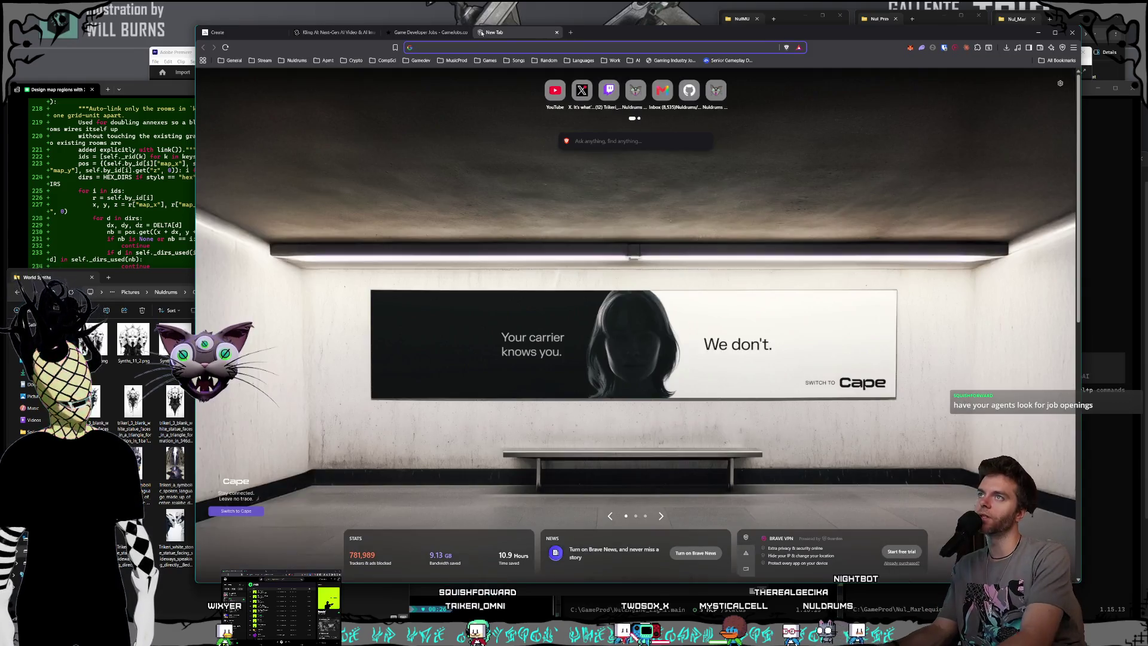
text(gamedevm)
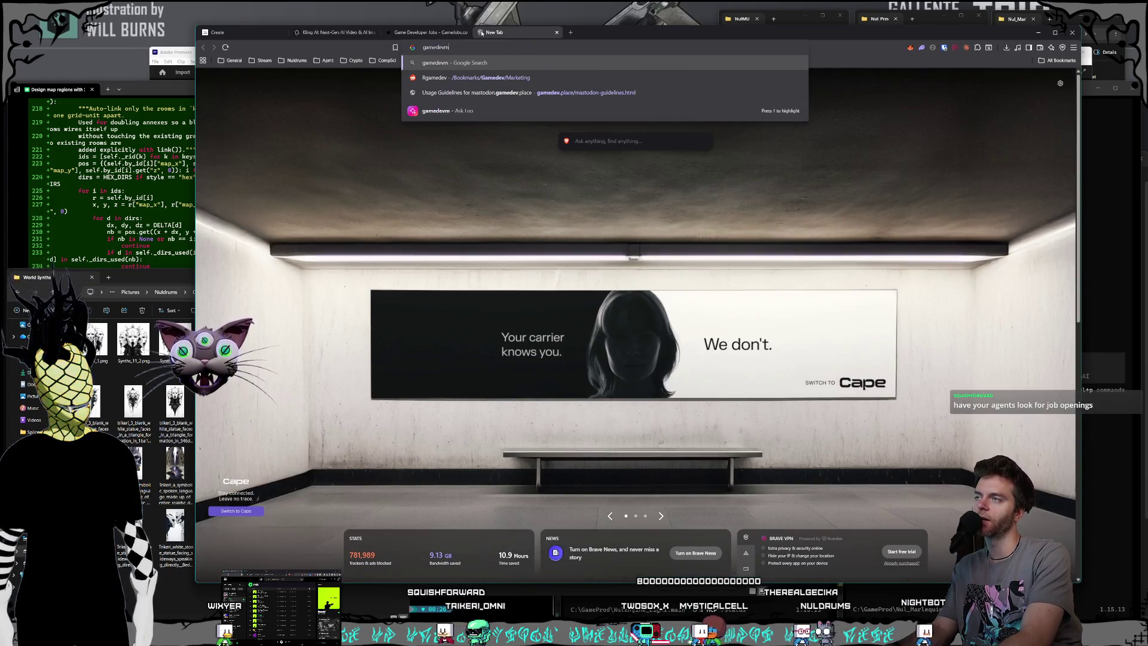
text(ap.com)
key(Return)
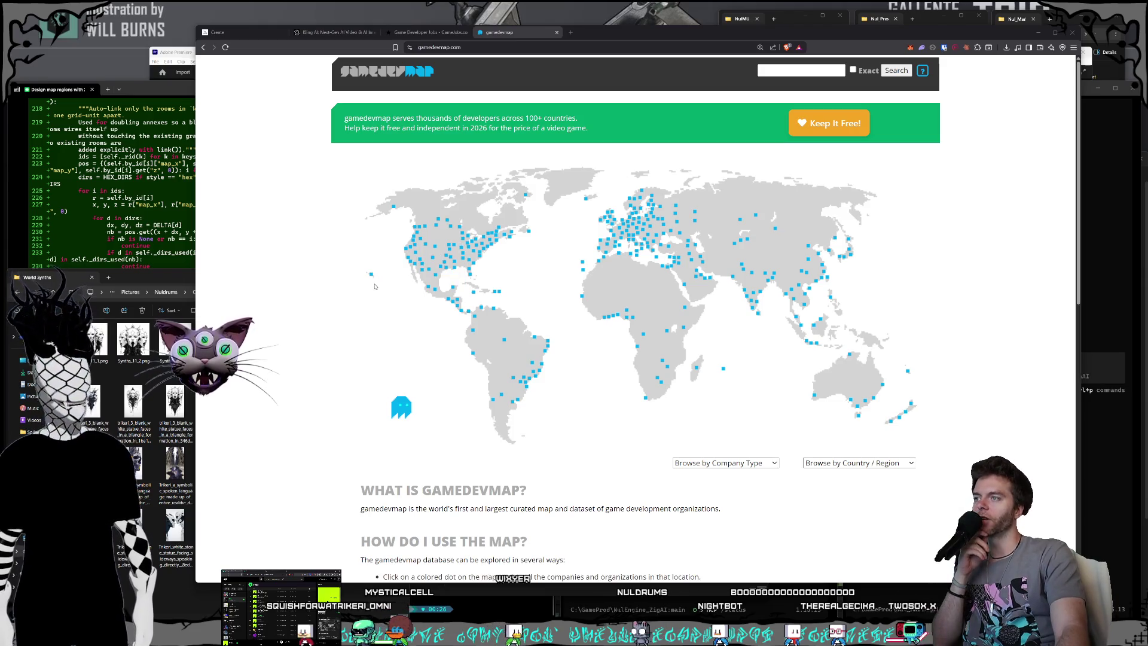
click(411, 261)
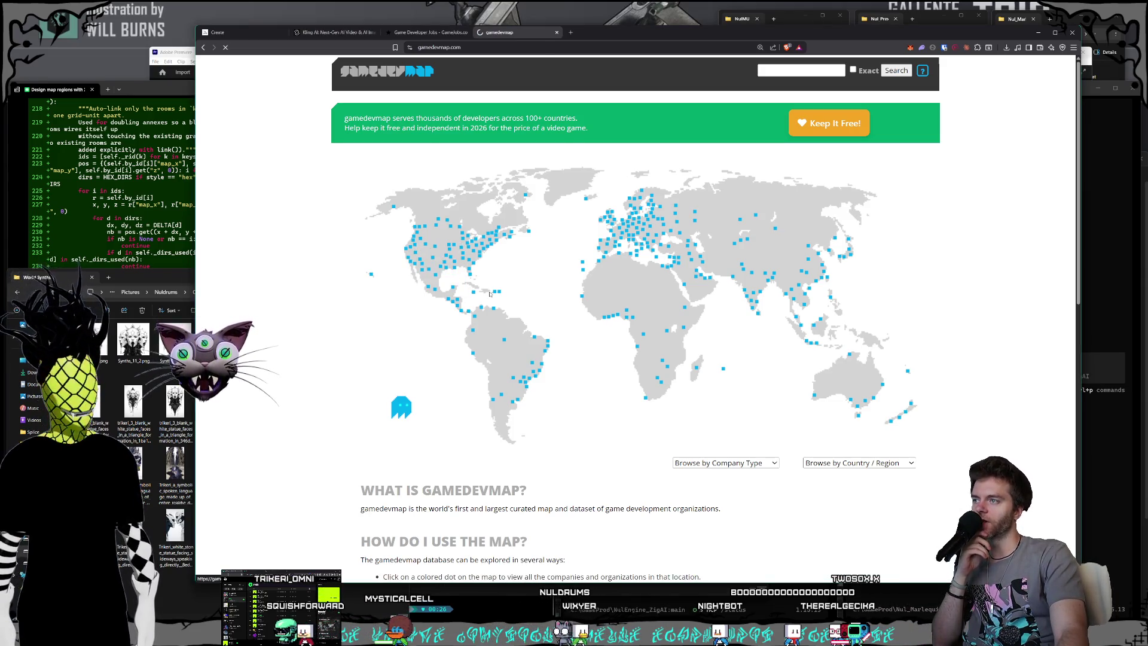
Browse the 424 Los Angeles studios, briefly viewing 505 Games' Bluesky profile.
scroll(503, 278, down, 3)
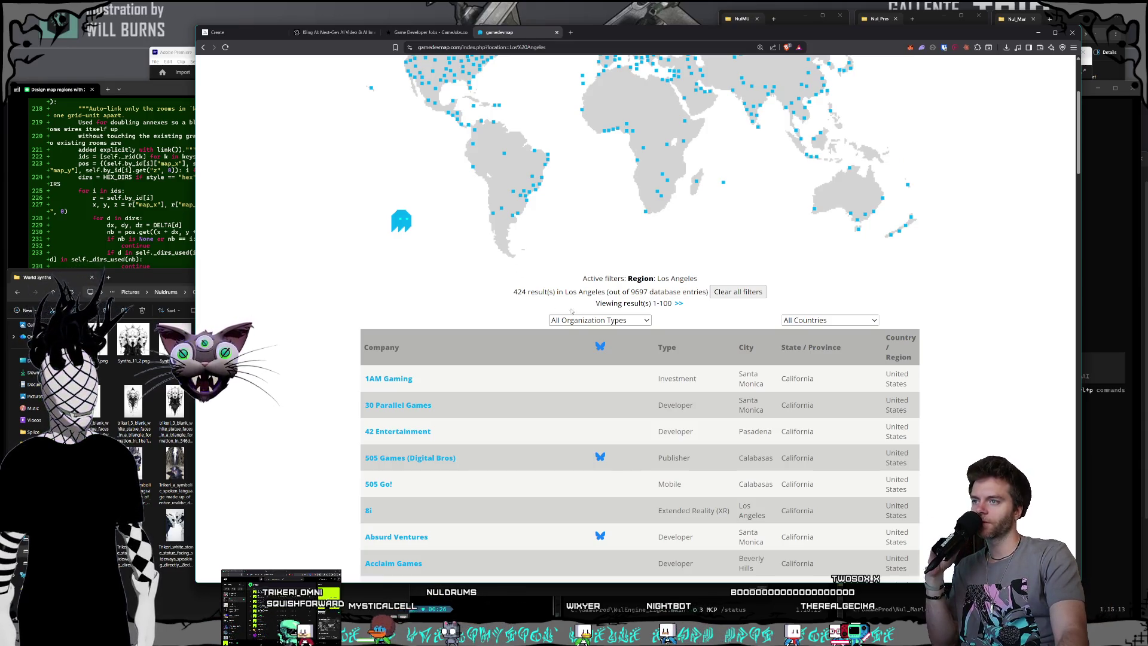
scroll(596, 314, down, 2)
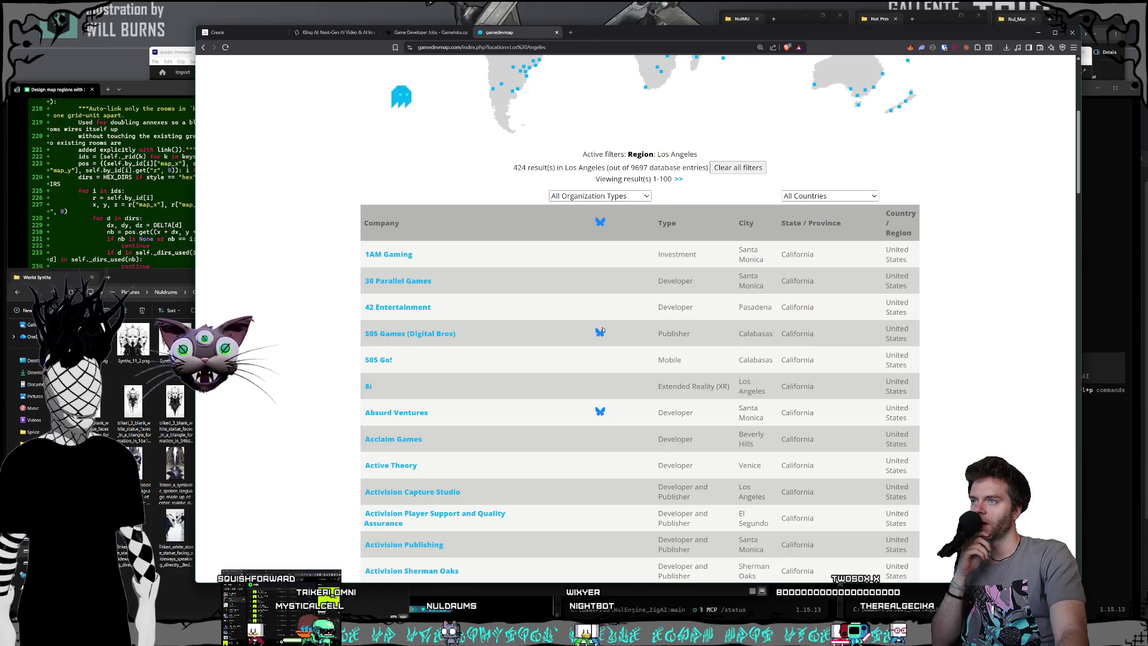
click(601, 332)
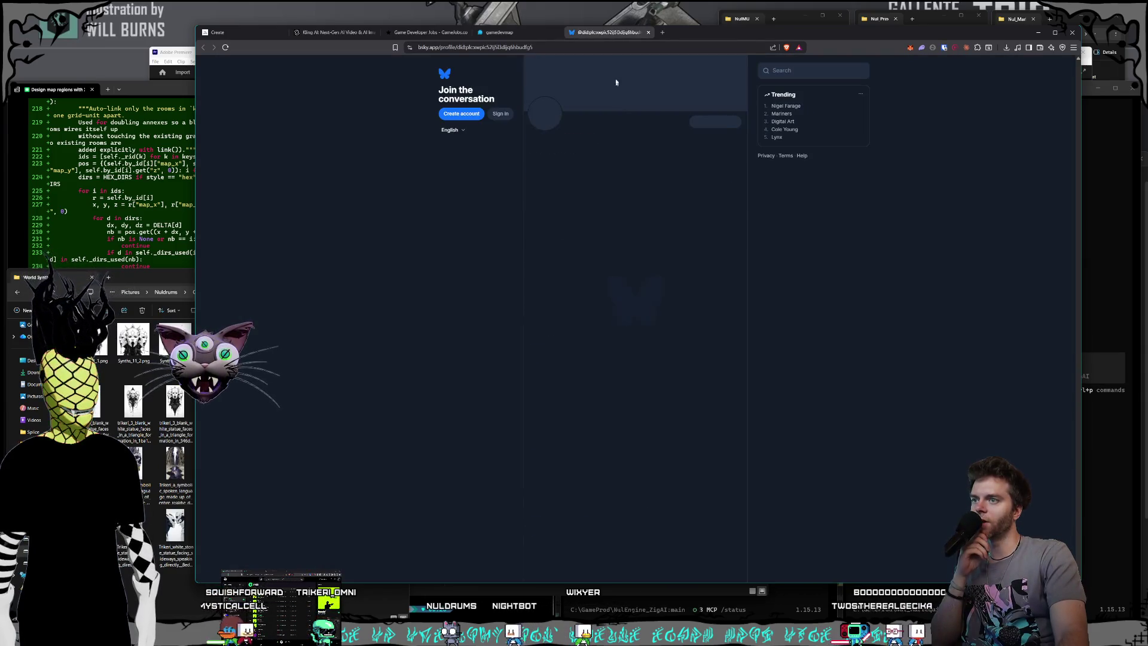
key(ctrl+w)
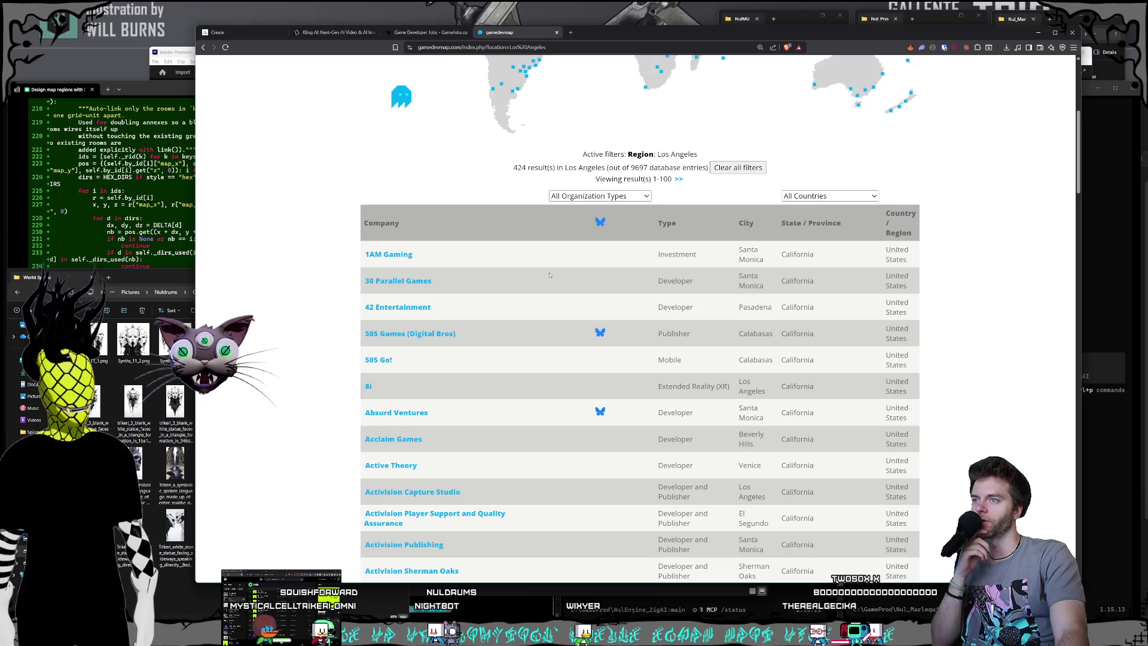
scroll(559, 327, down, 5)
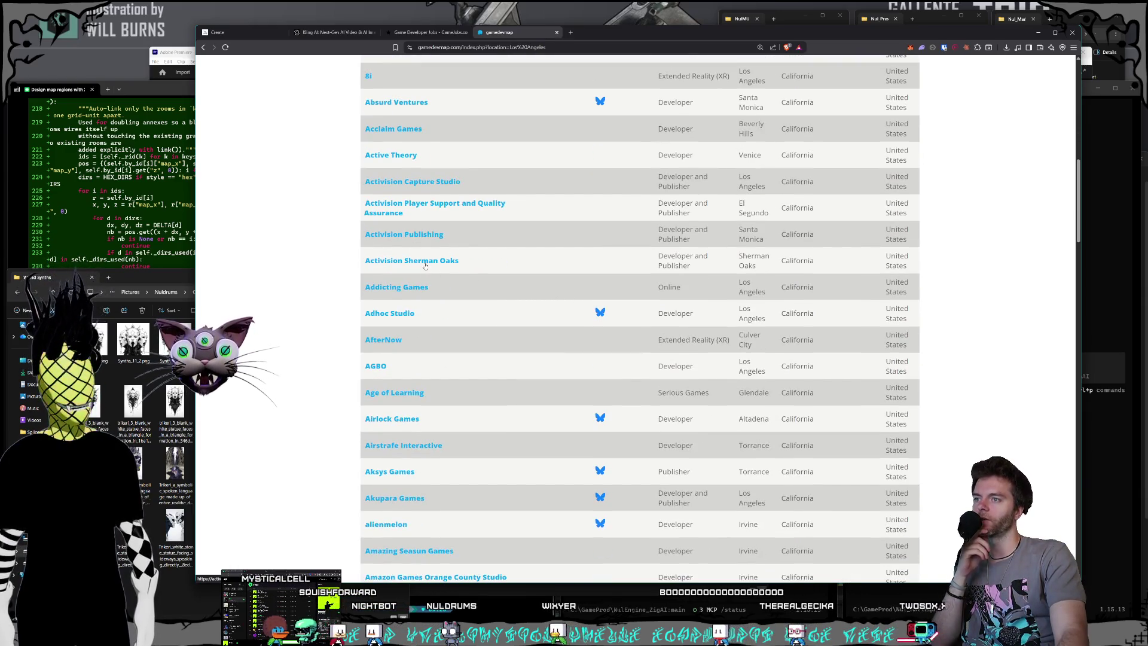
scroll(485, 282, down, 5)
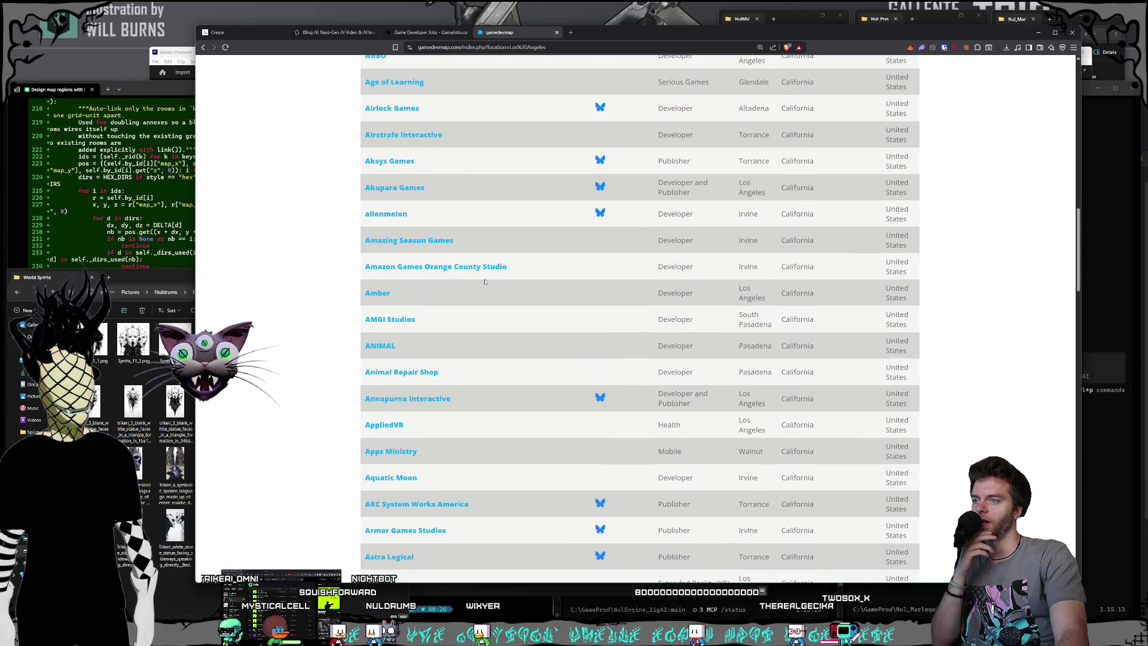
scroll(485, 293, up, 15)
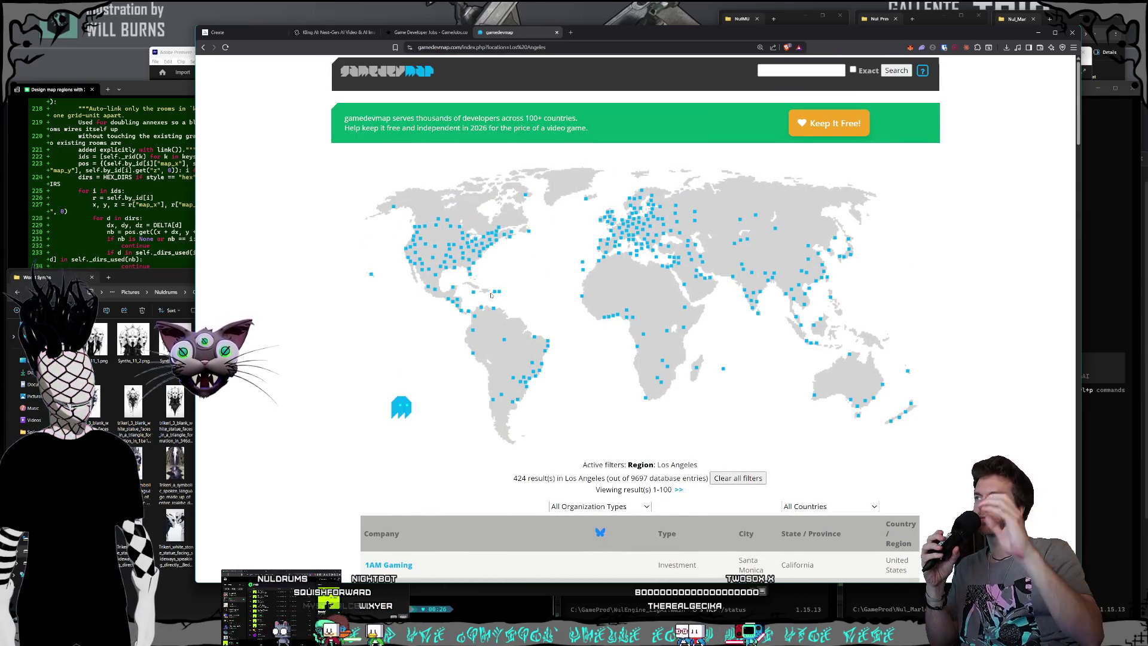
scroll(620, 369, down, 3)
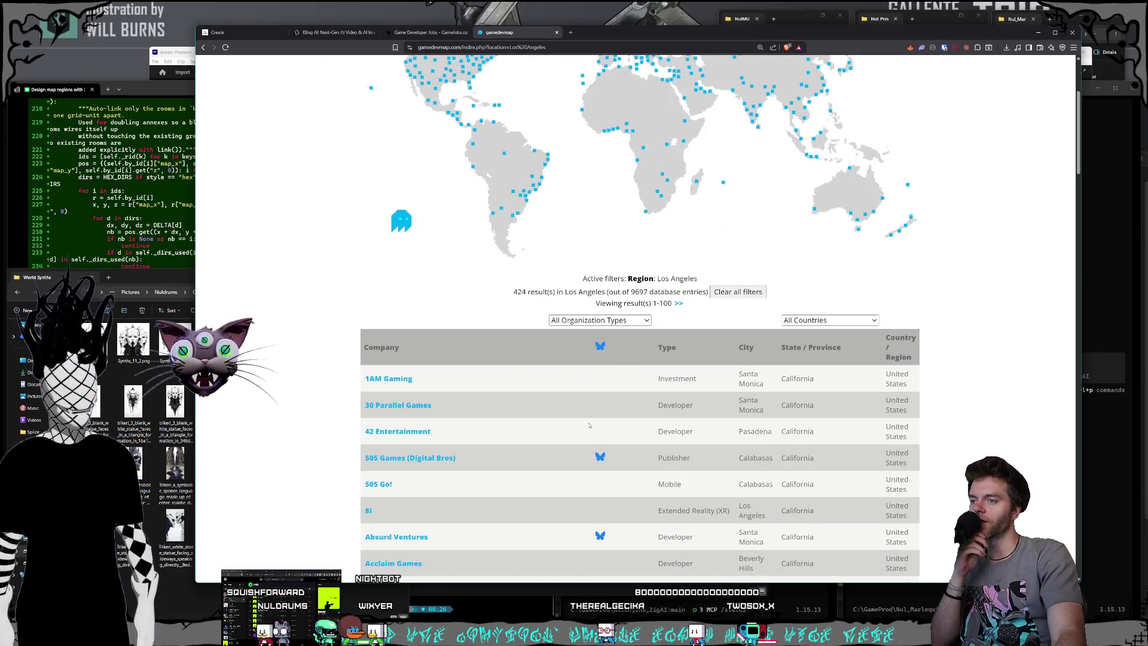
scroll(572, 477, down, 2)
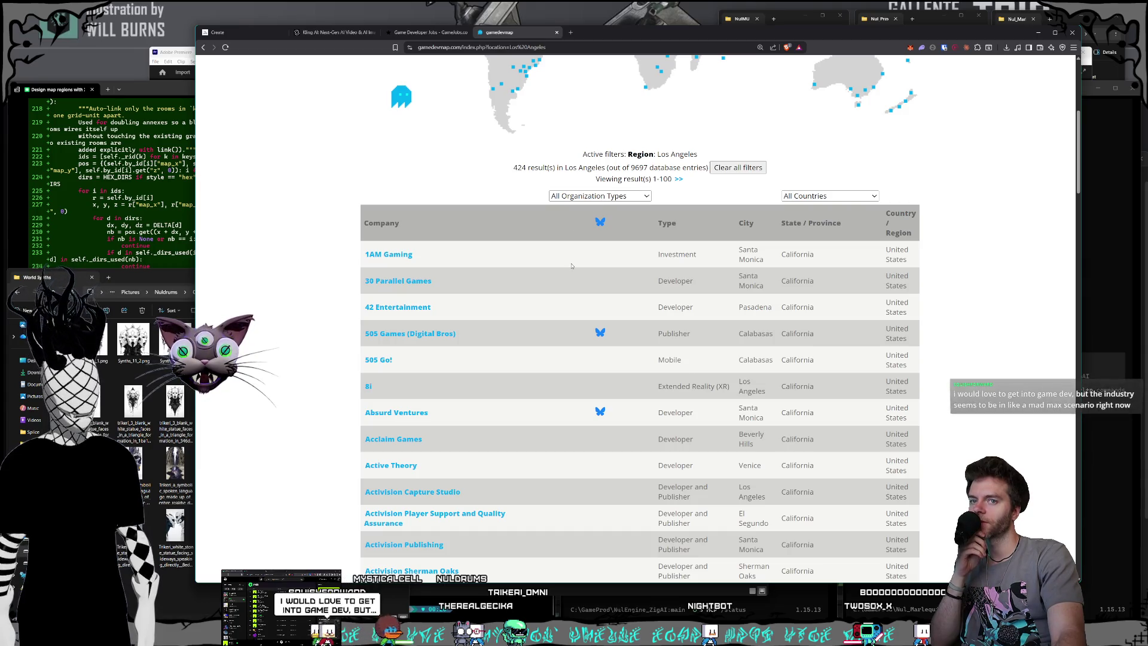
scroll(565, 262, down, 1)
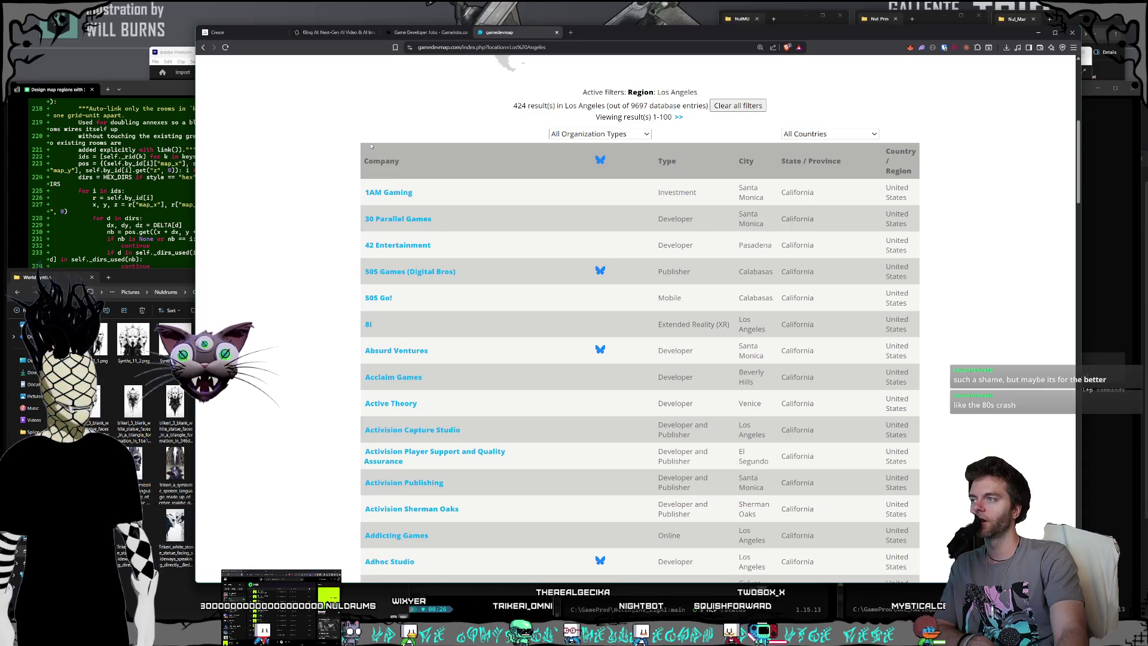
Scroll the Los Angeles list to Amber and bring up its link menu.
scroll(352, 192, down, 2)
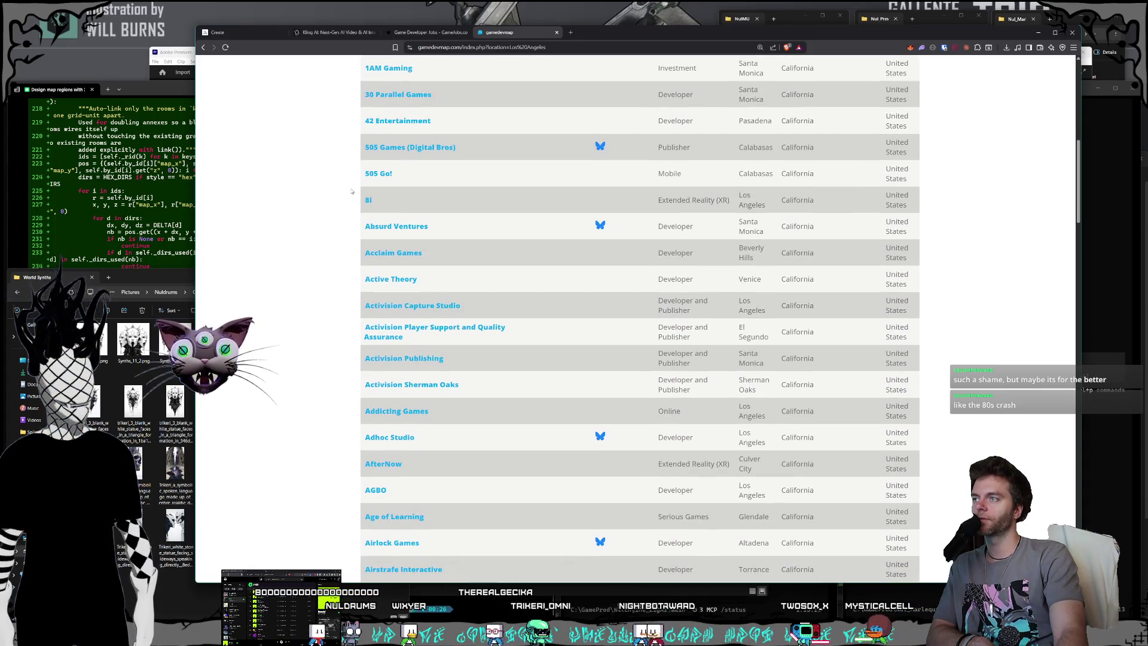
scroll(443, 189, up, 3)
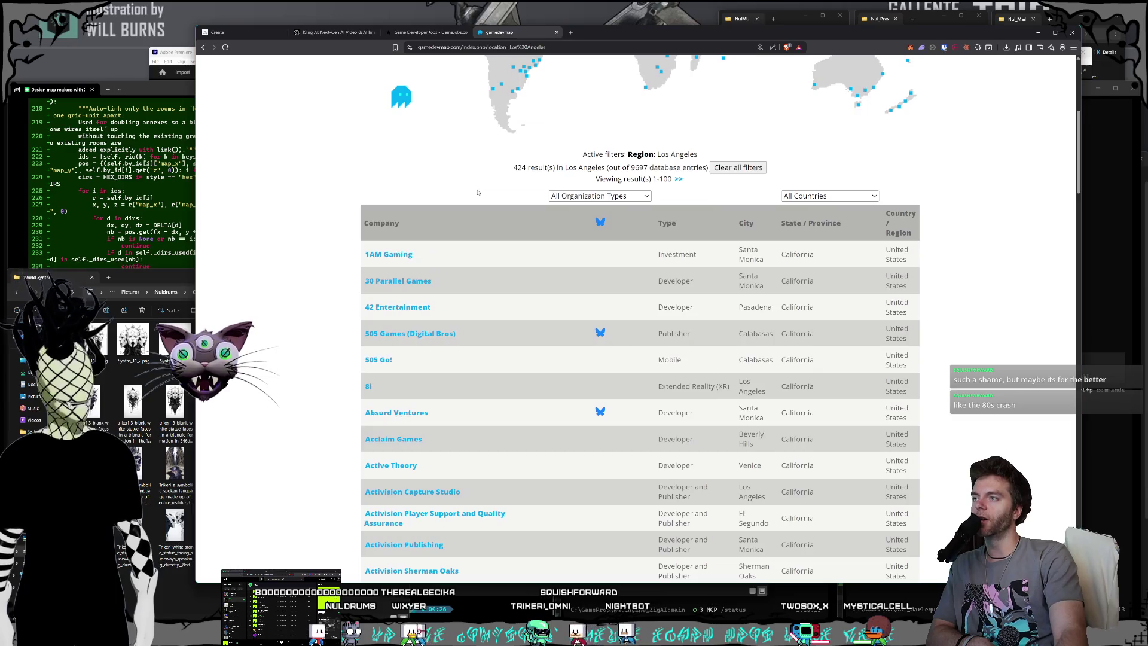
scroll(478, 195, up, 3)
scroll(478, 194, down, 12)
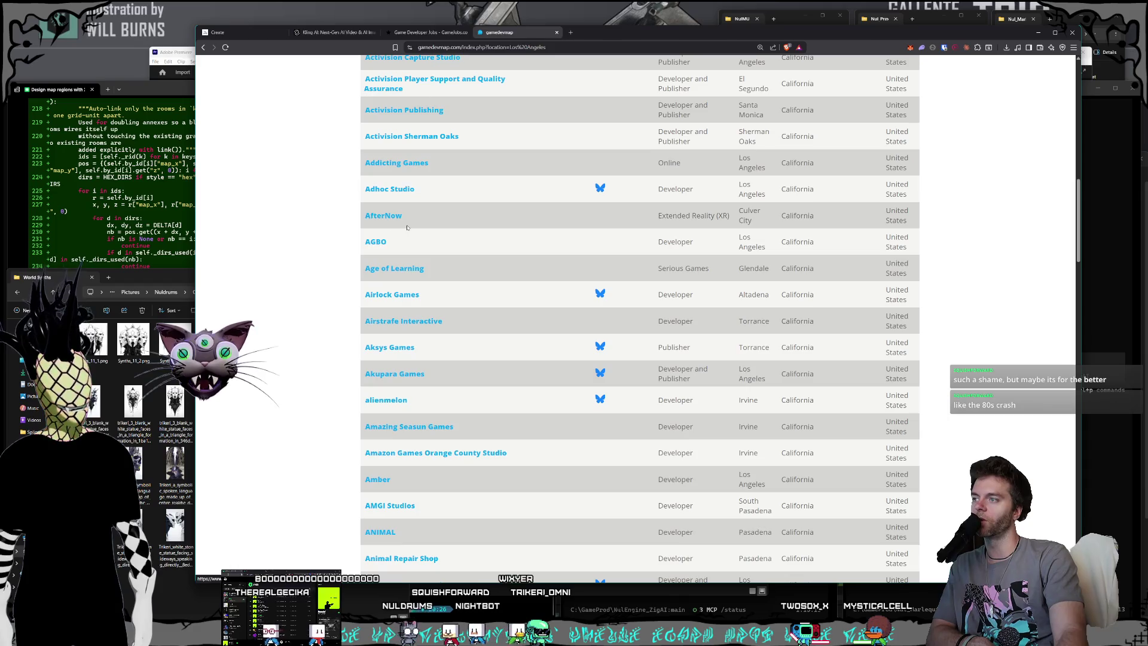
scroll(411, 228, down, 3)
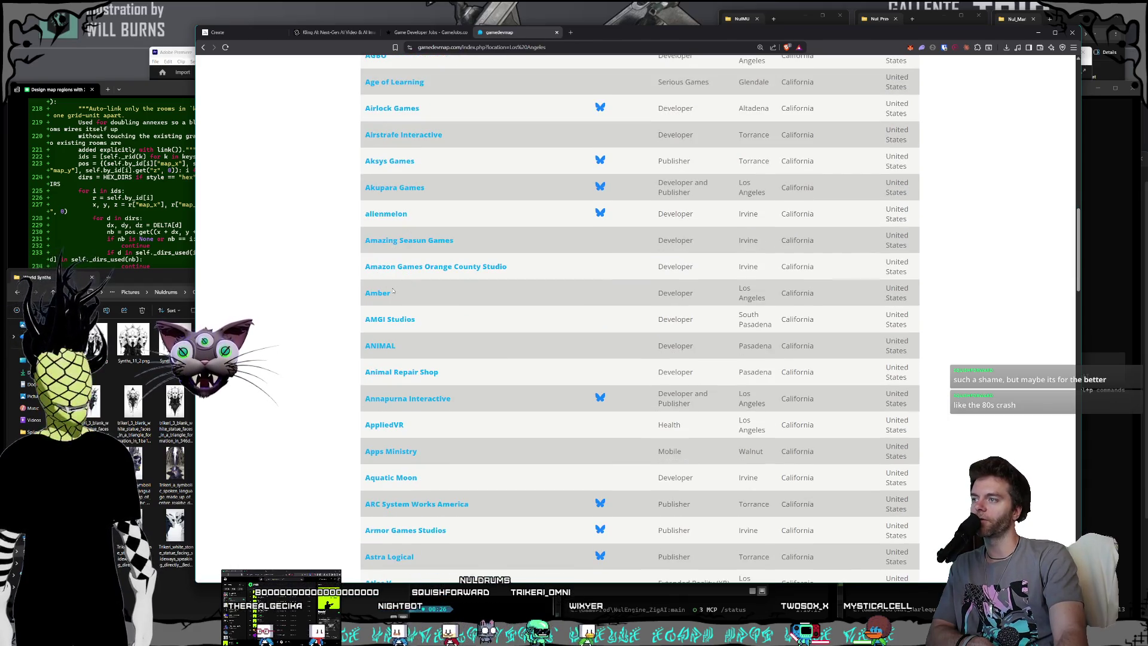
right_click(368, 297)
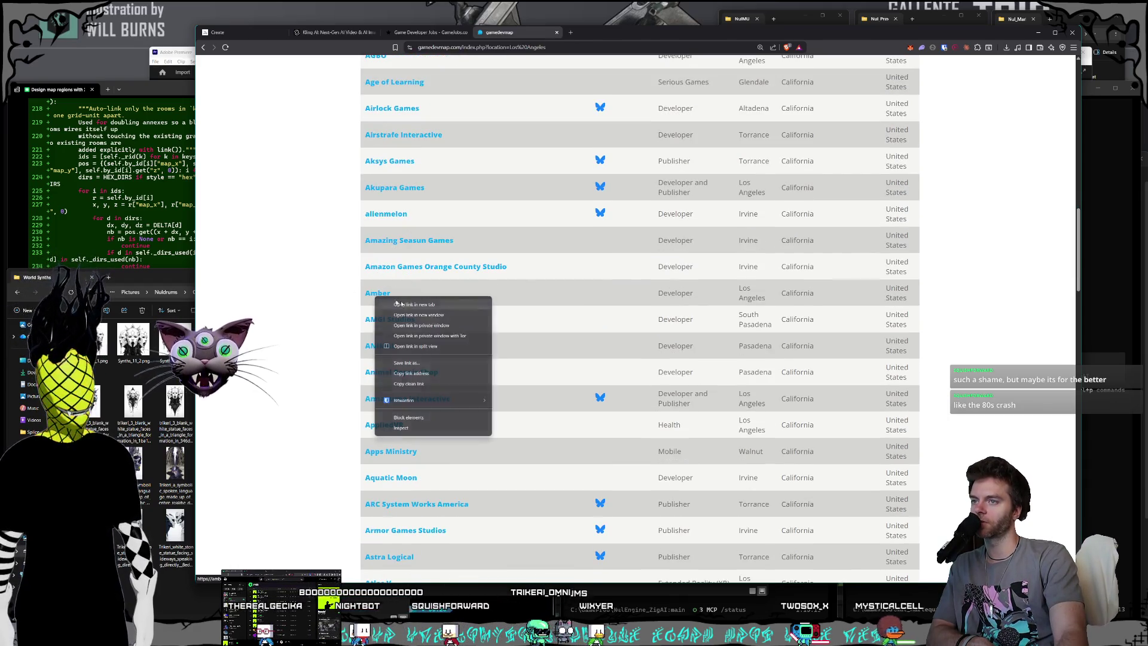
Open Amber's site, check its Los Angeles careers (no results), then close both Amber tabs.
click(411, 306)
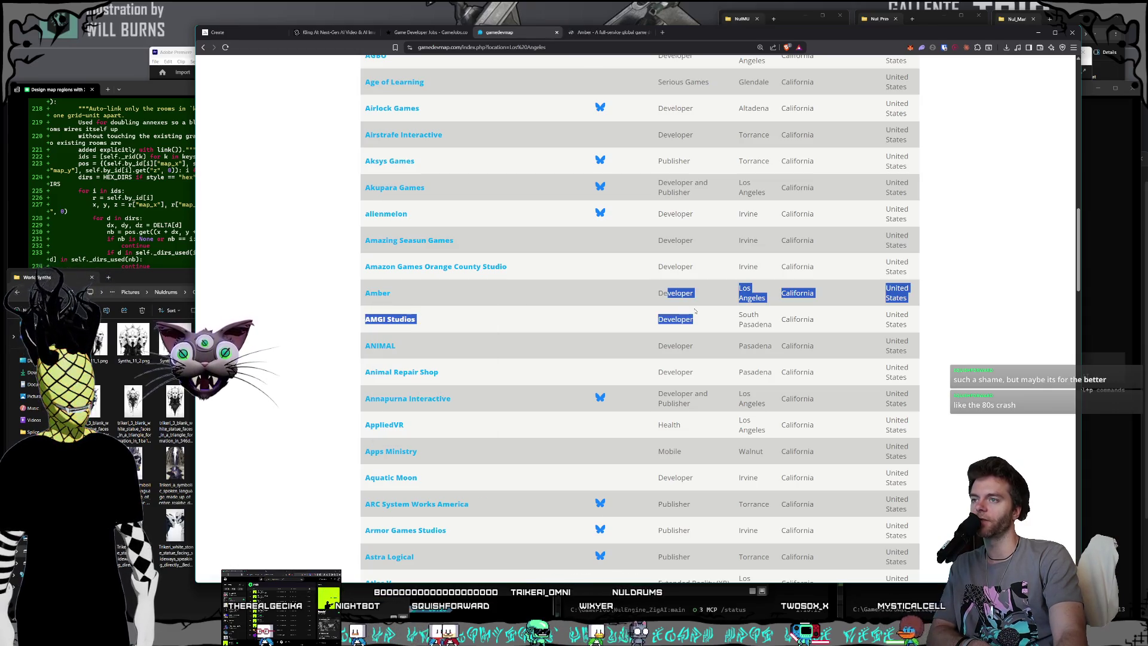
click(604, 35)
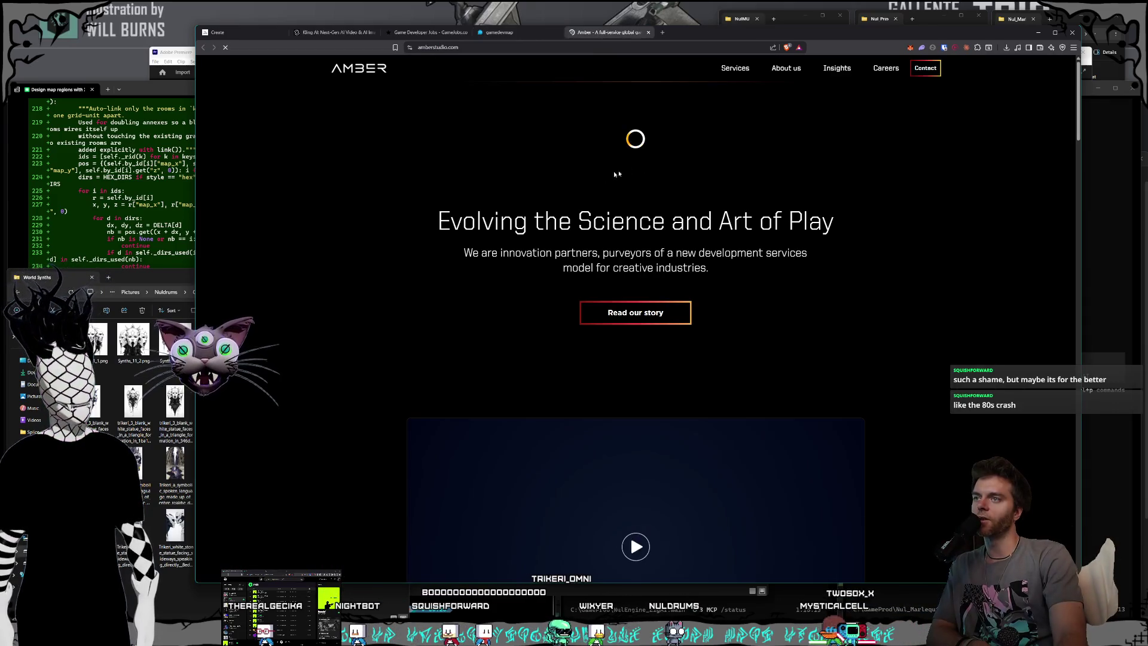
click(886, 68)
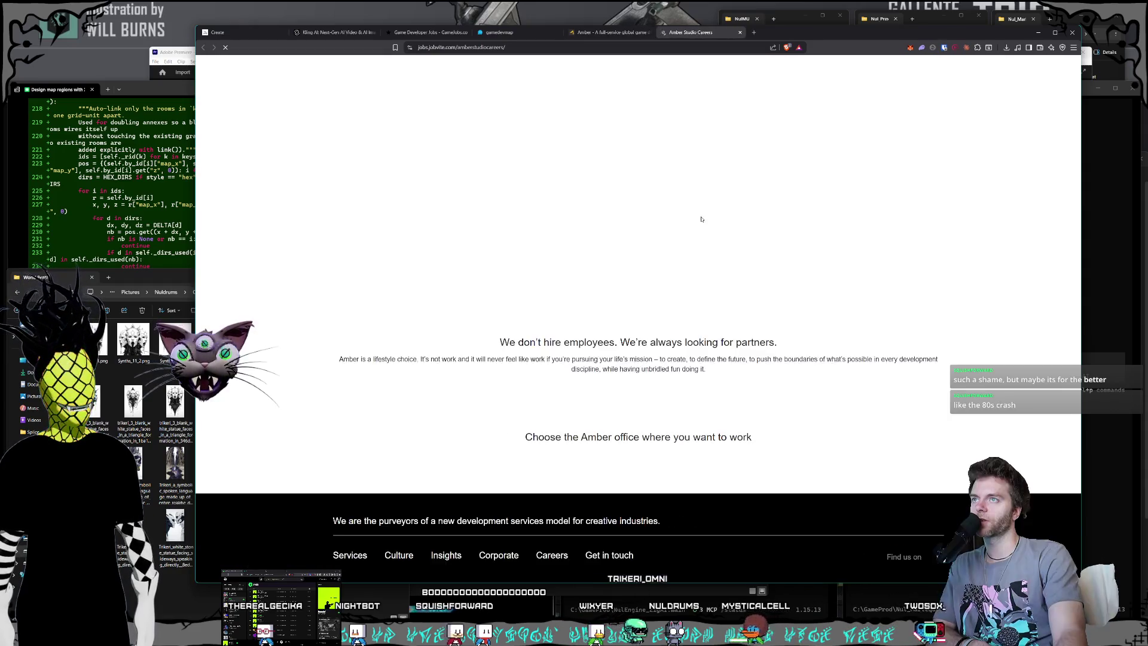
scroll(699, 215, down, 5)
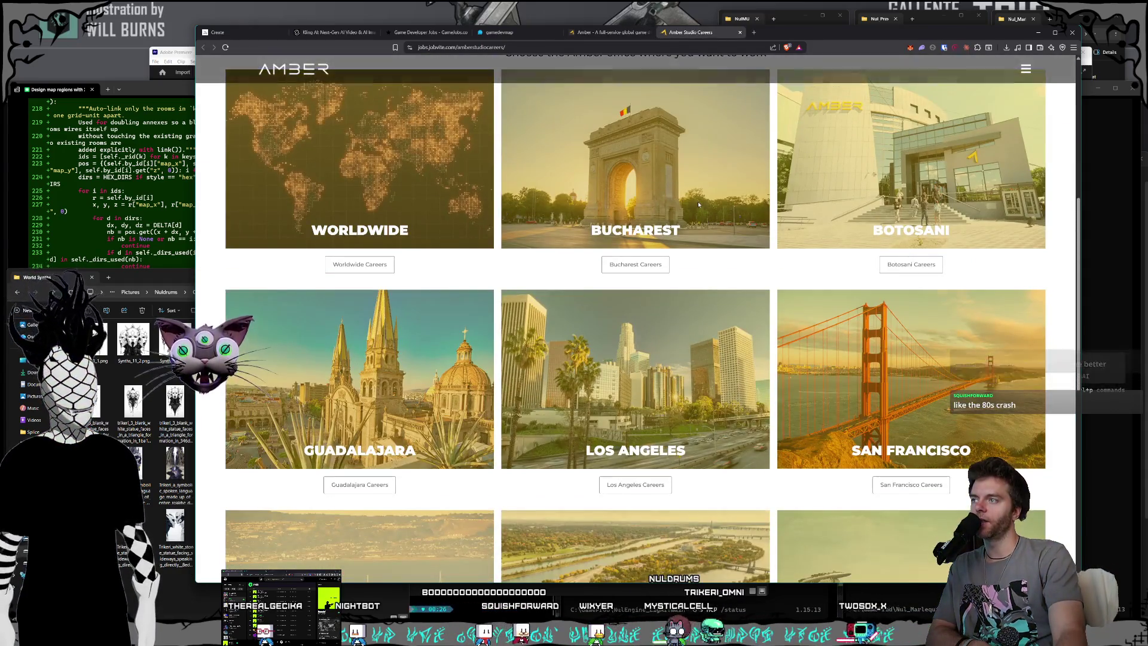
scroll(699, 209, down, 8)
scroll(694, 211, up, 6)
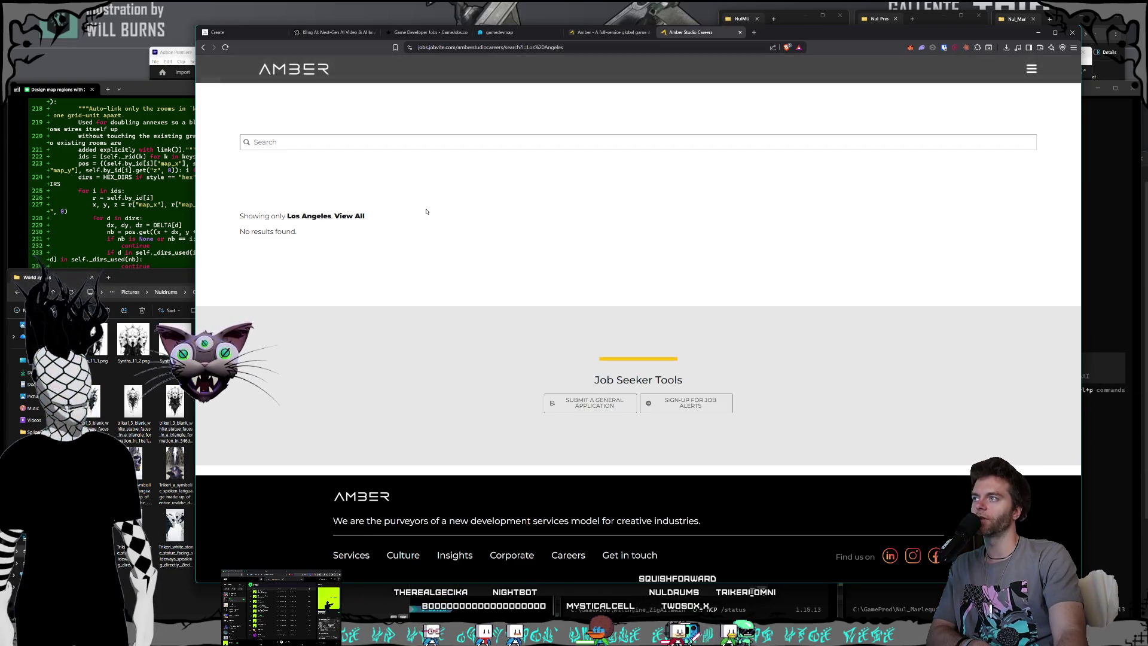
click(739, 32)
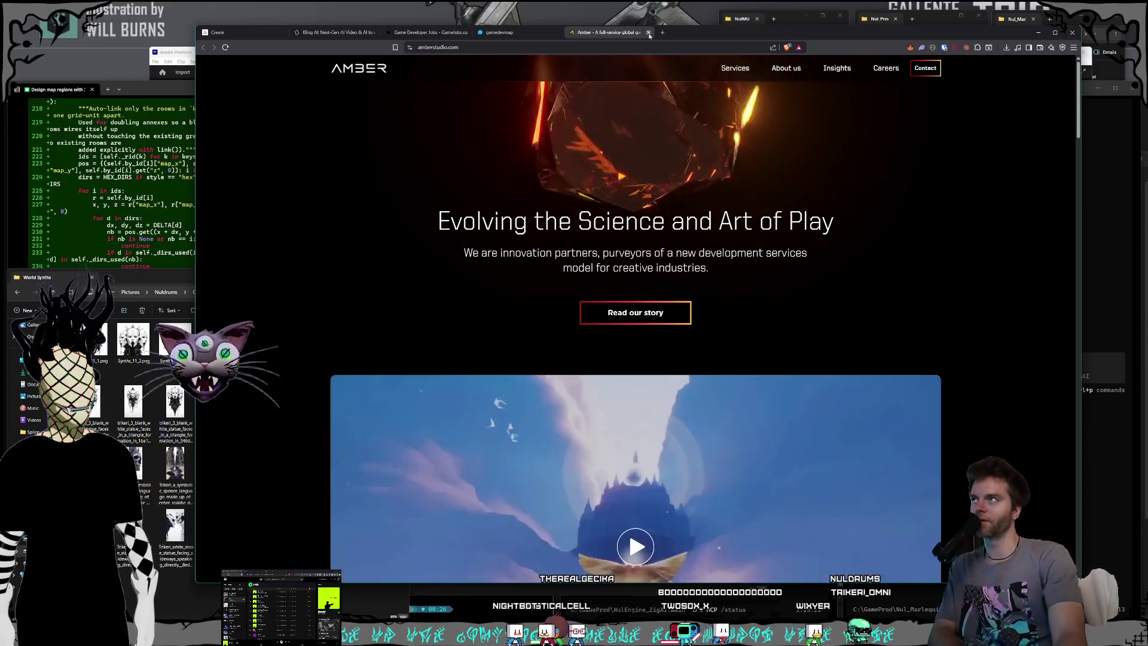
click(649, 33)
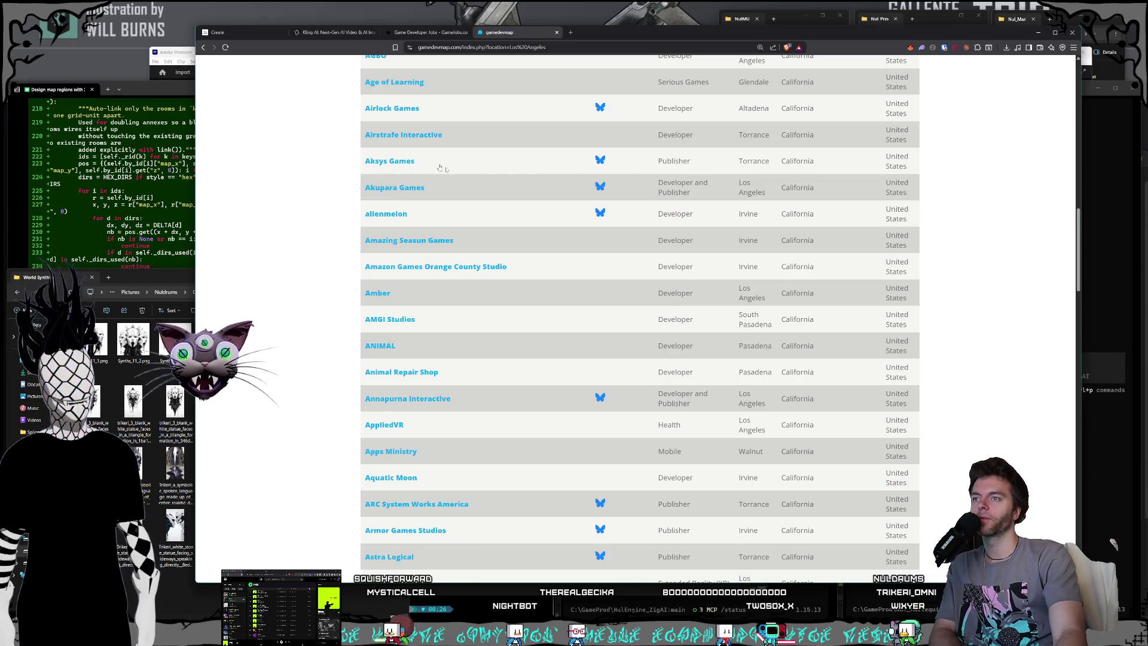
Look over the Los Angeles studio map, then switch to the GameJobs.co listings tab.
scroll(441, 168, up, 15)
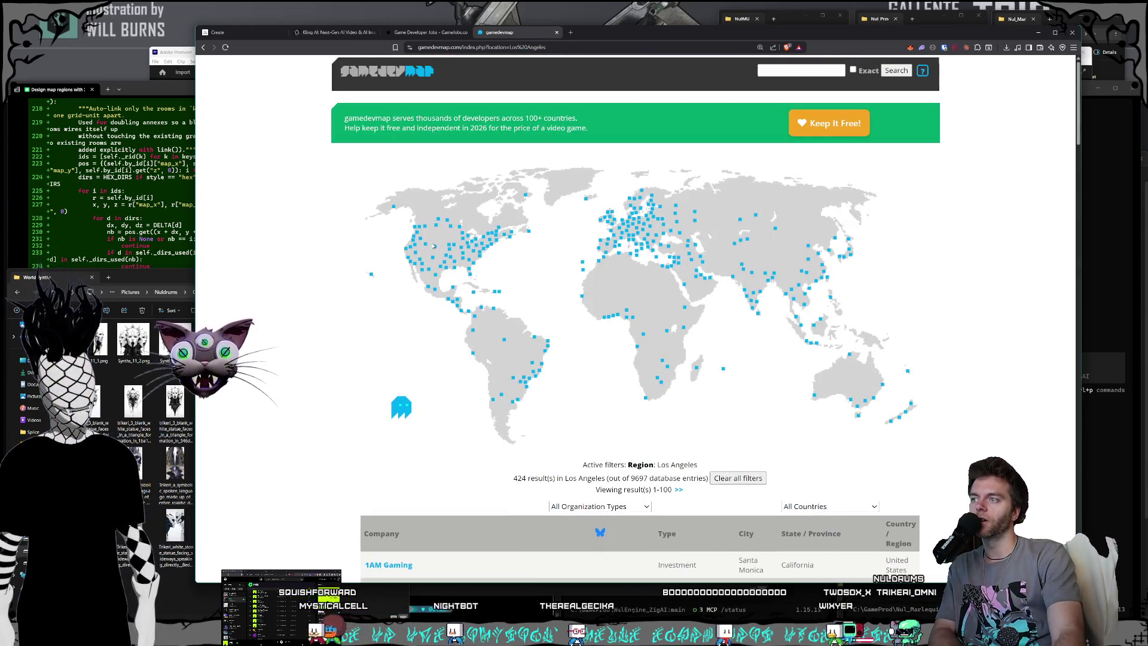
mouse_move(421, 256)
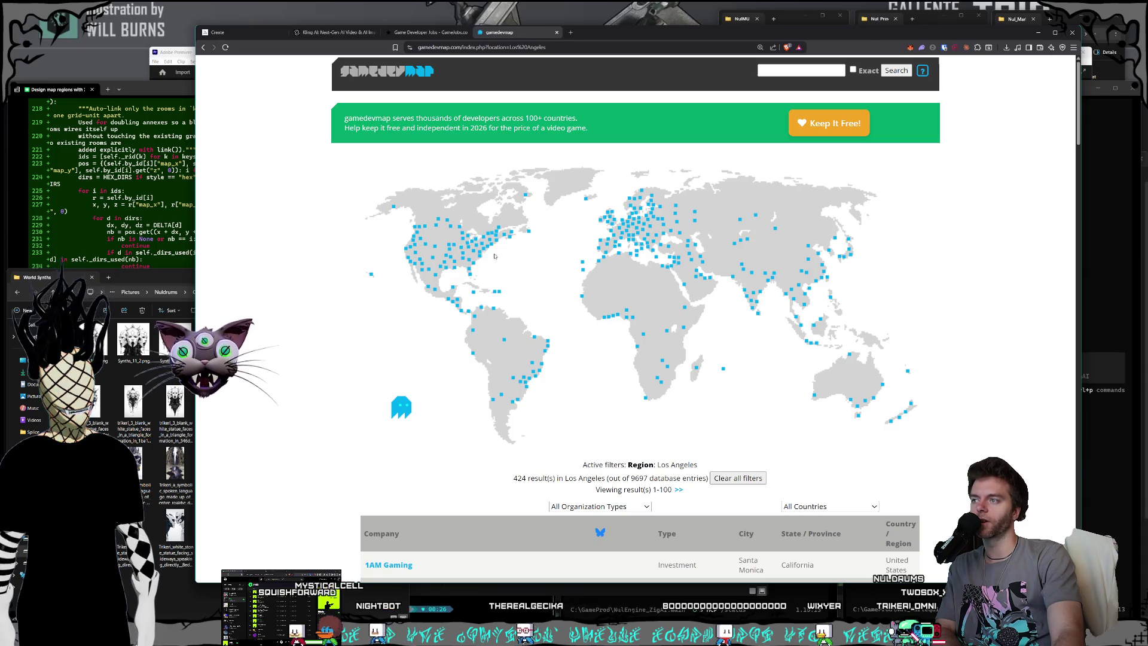
mouse_move(418, 229)
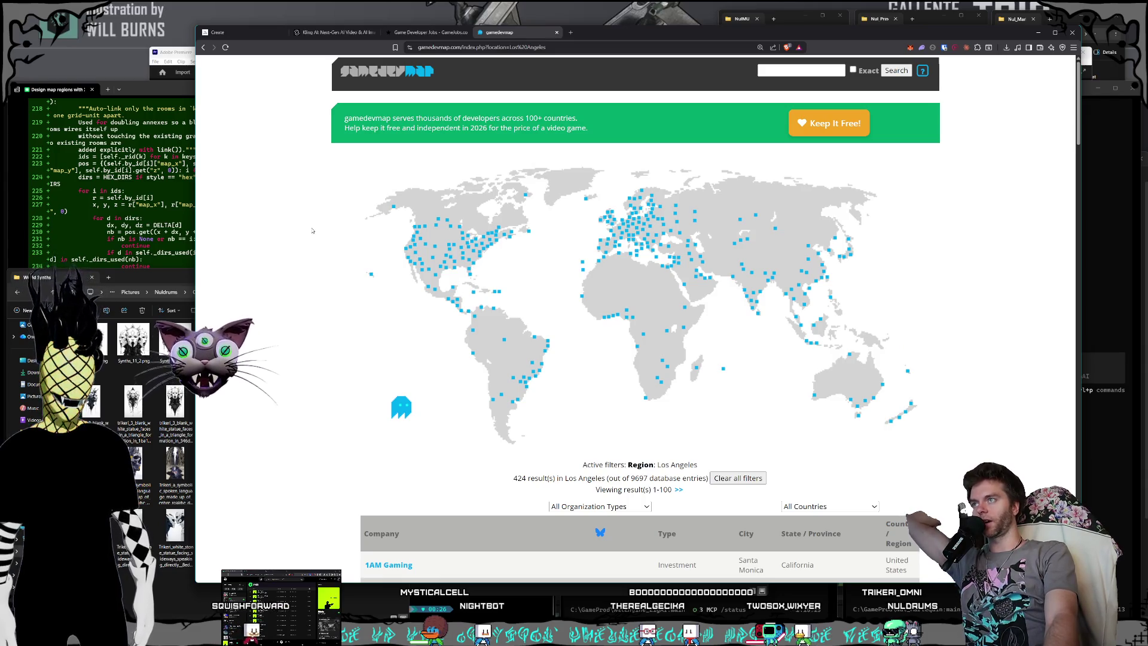
click(439, 32)
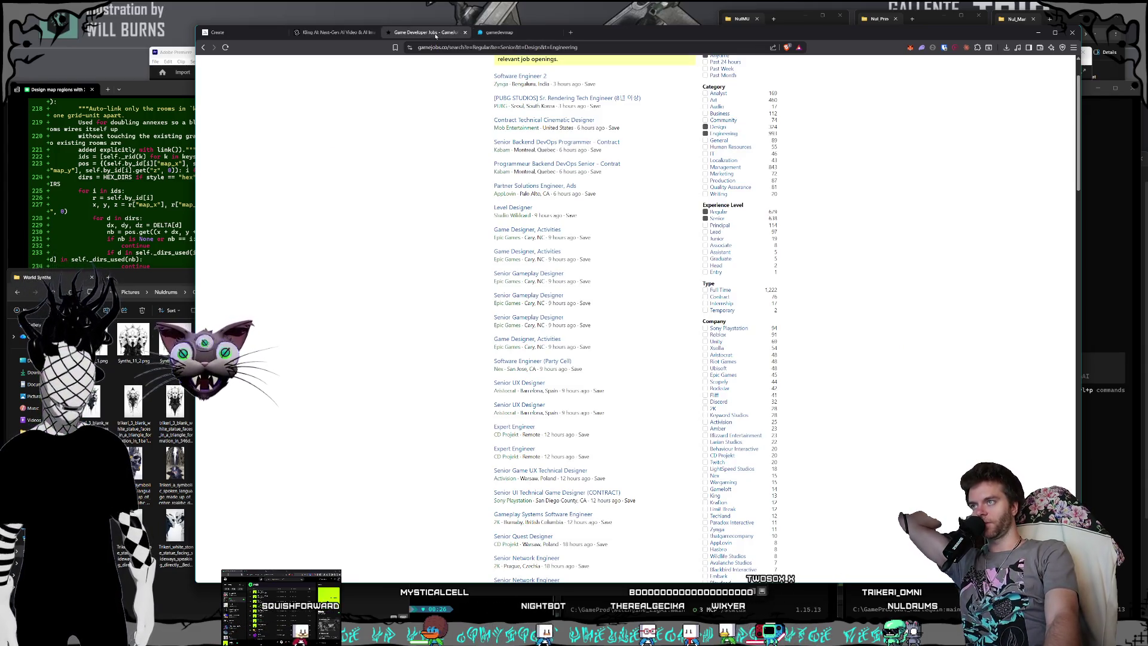
scroll(470, 182, up, 1)
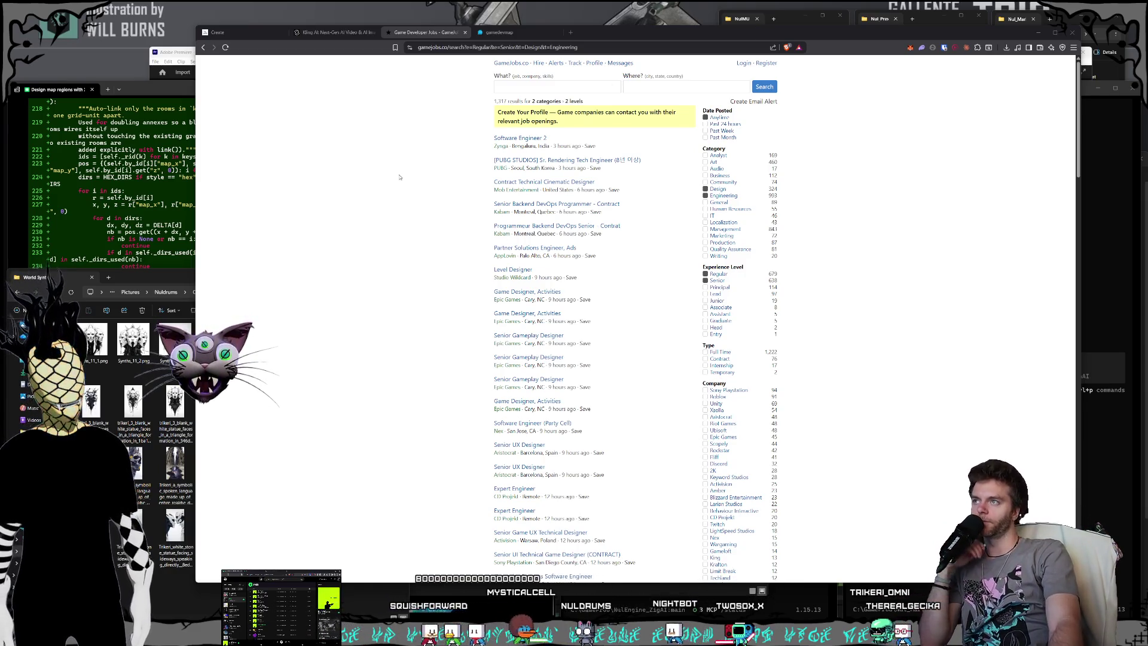
key(ctrl+Tab)
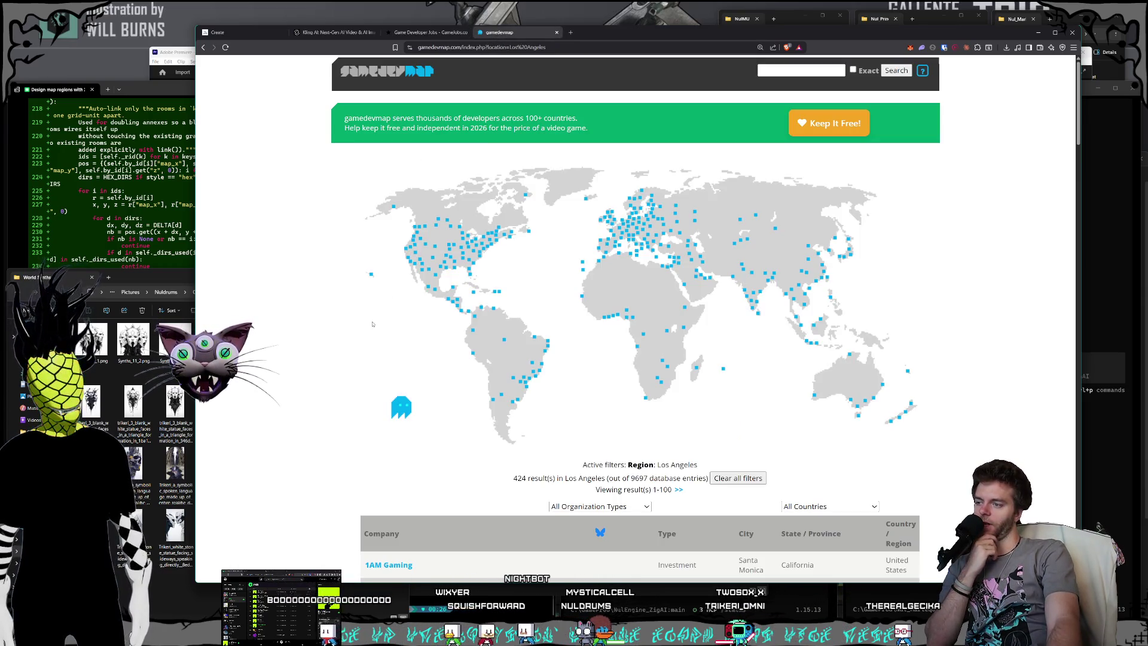
scroll(469, 305, down, 1)
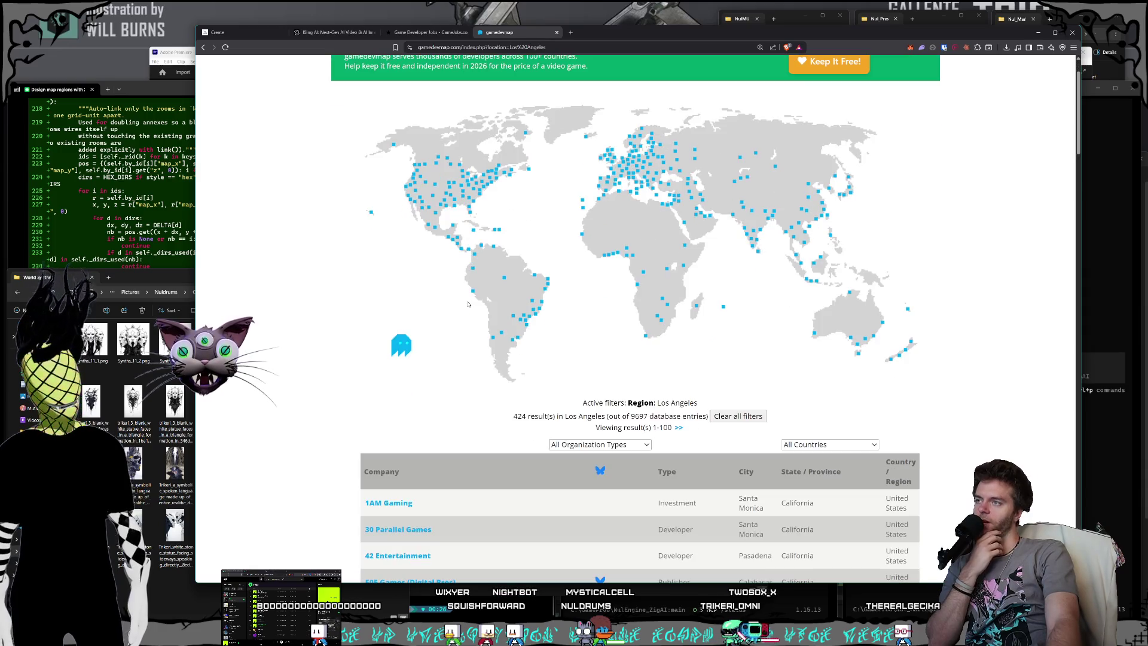
click(424, 33)
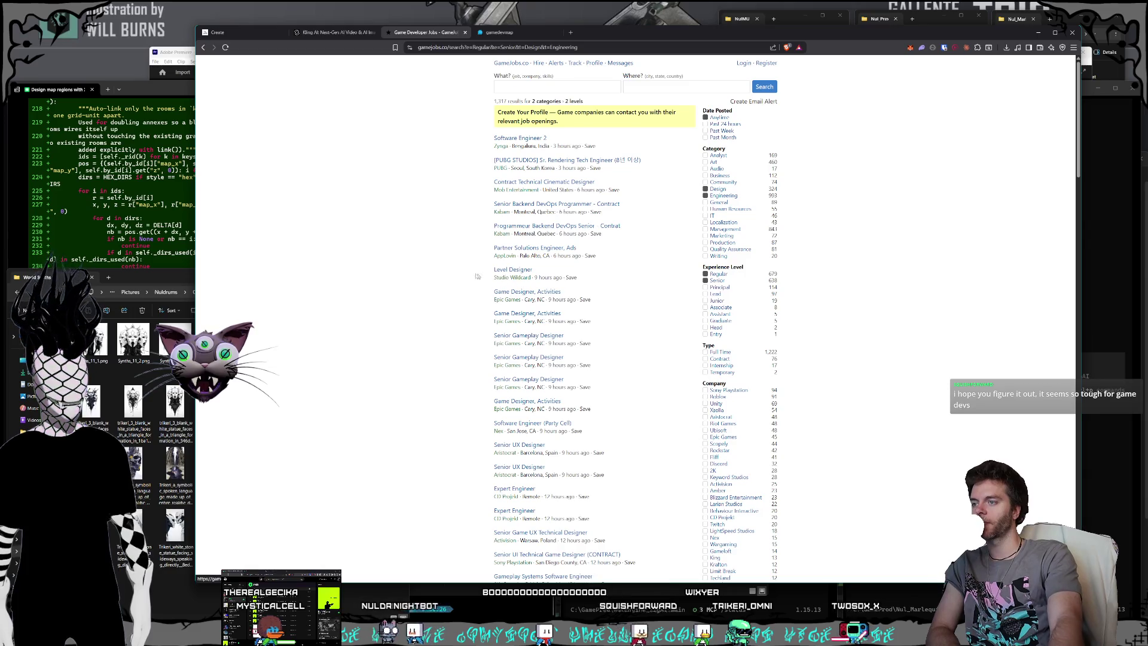
Skim the GameJobs.co senior listings, then close the Game Developer Jobs and gamedevmap tabs.
scroll(445, 266, down, 1)
scroll(445, 267, down, 4)
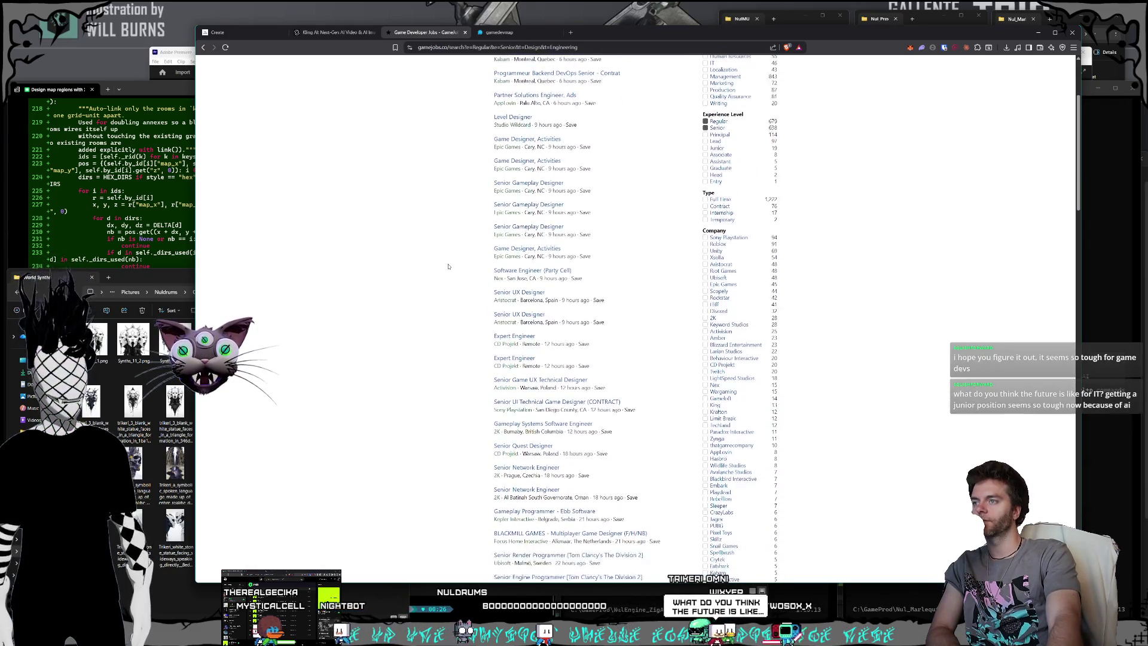
scroll(455, 260, down, 20)
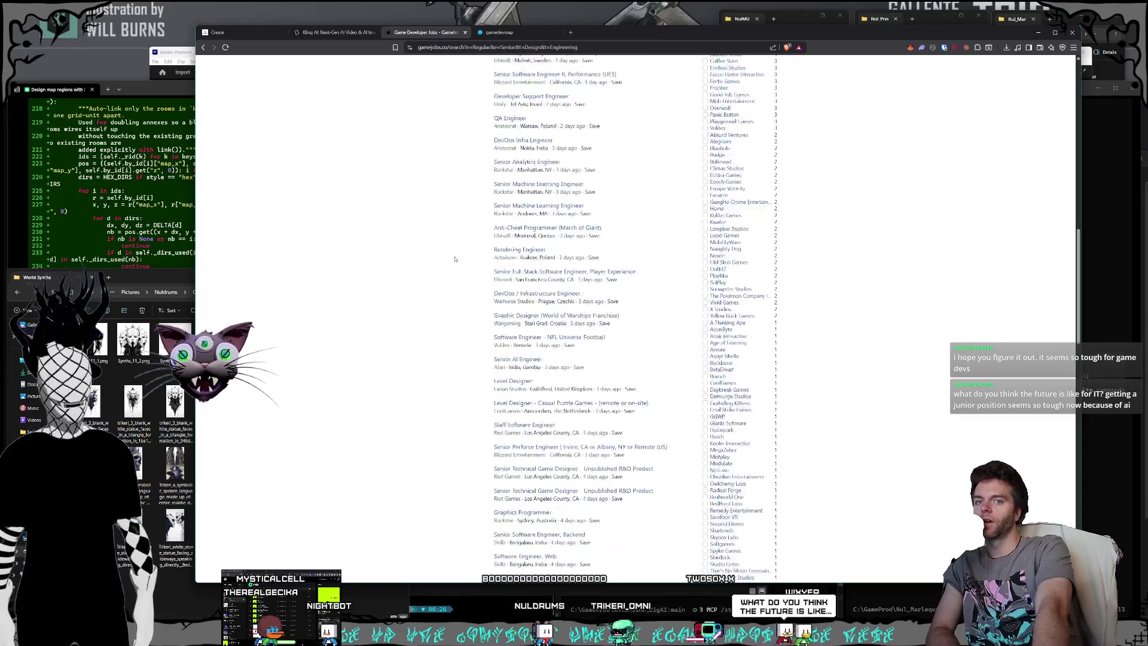
scroll(456, 263, up, 15)
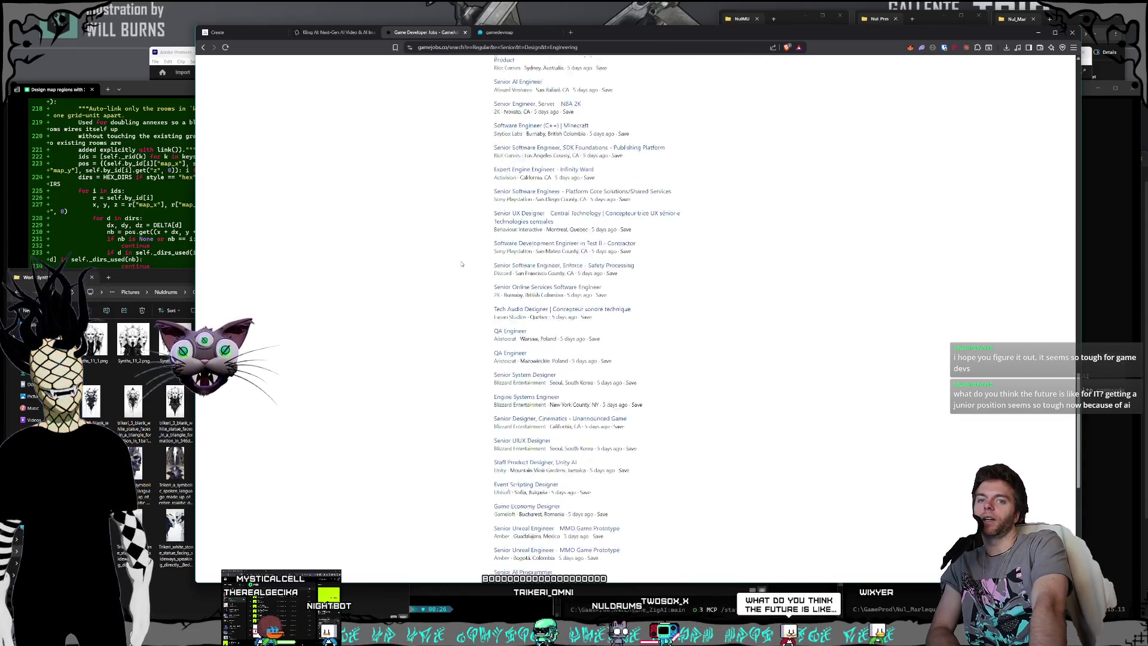
scroll(458, 266, up, 4)
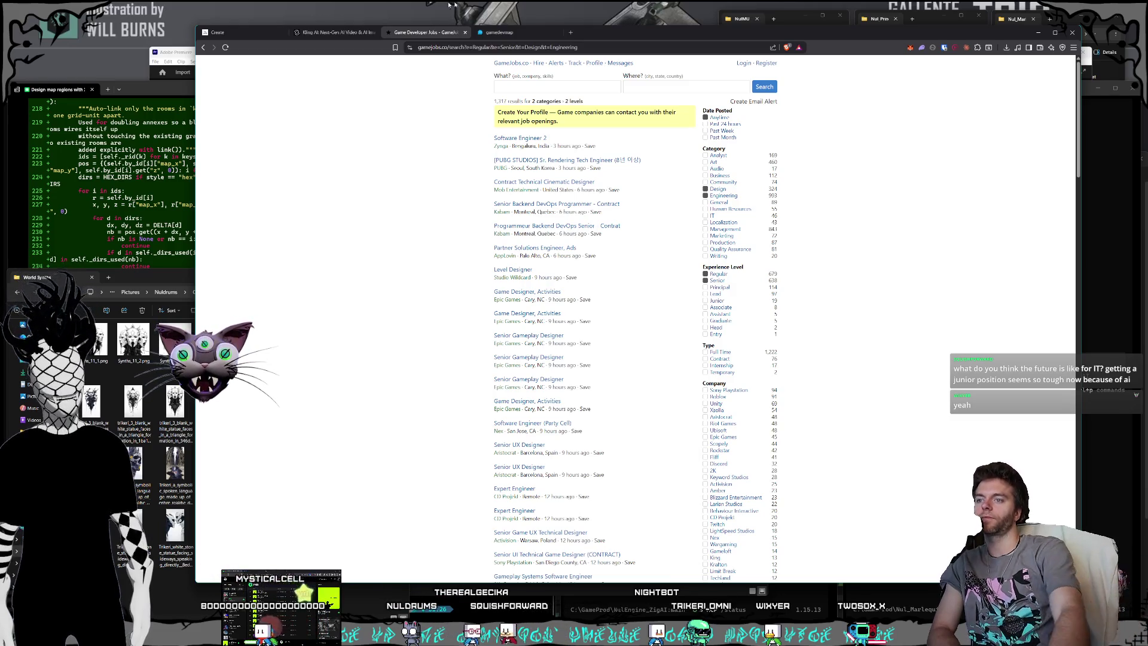
click(465, 32)
click(465, 33)
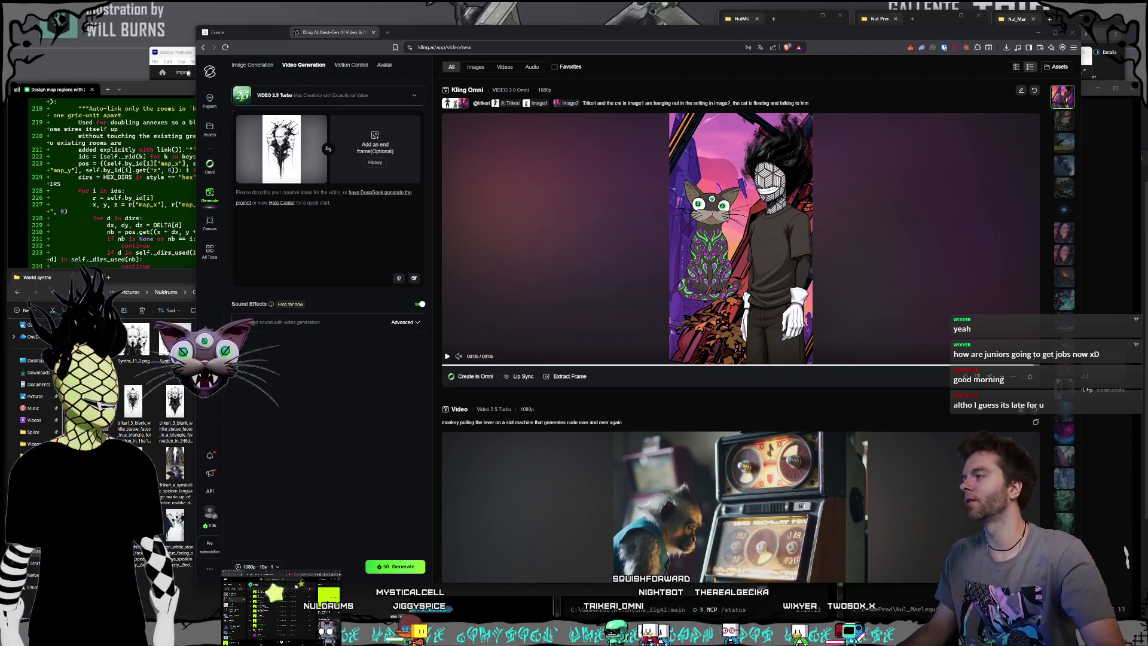
Raise the 'Design map regions' terminal and the git push terminal above Kling's video page.
drag(153, 97, 155, 99)
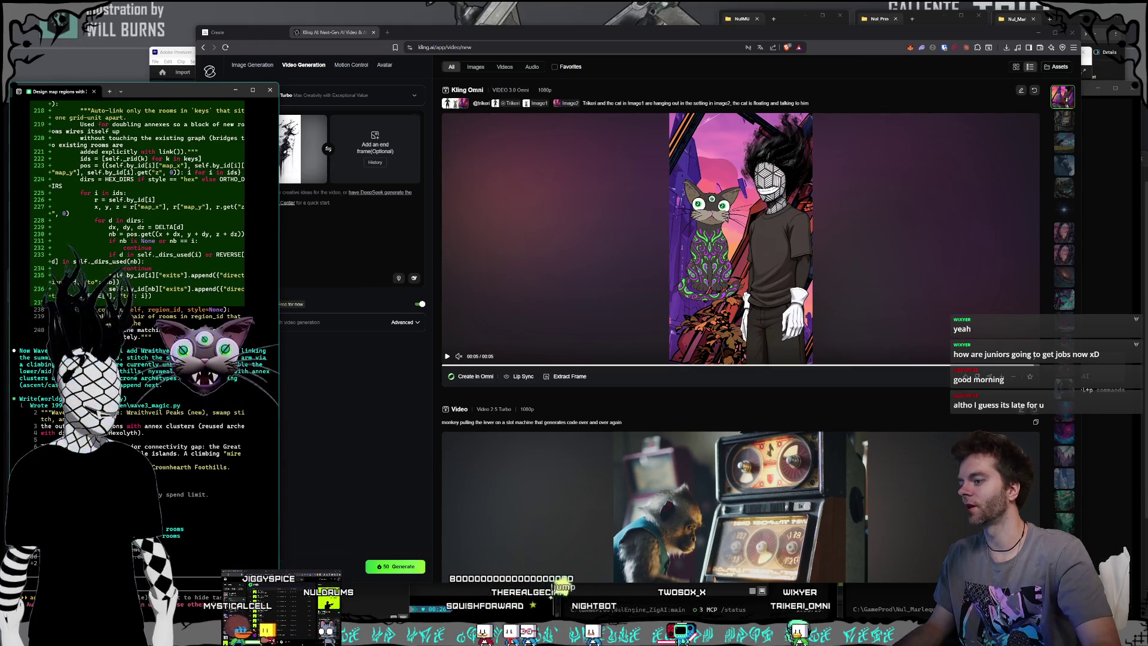
click(591, 619)
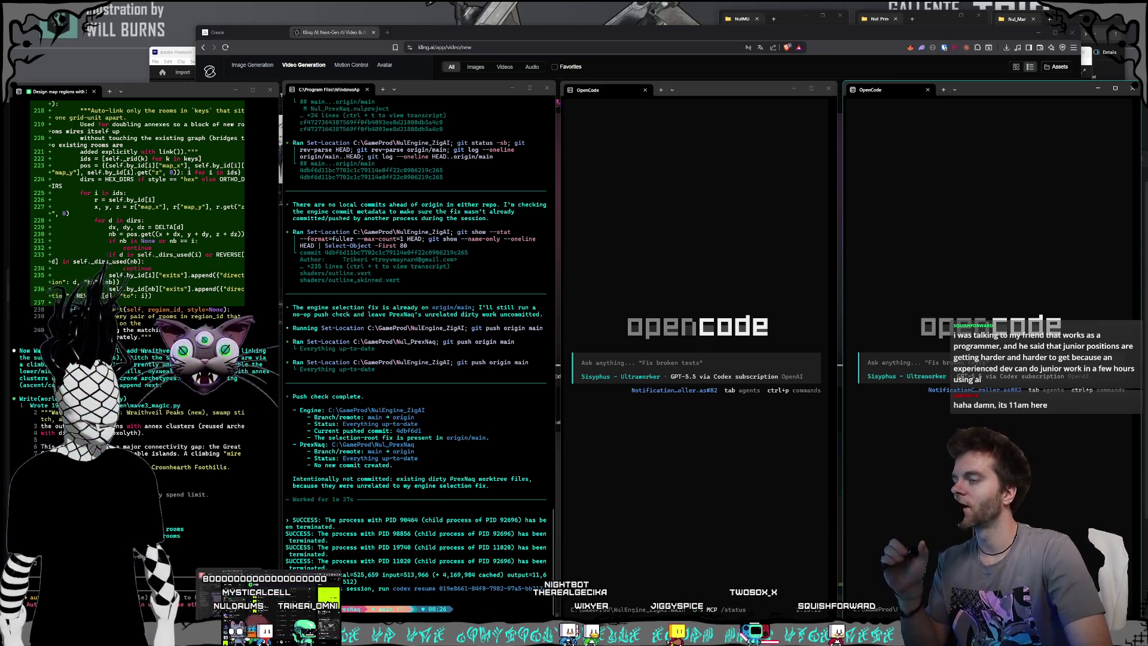
Switch to the Claude desktop window with the world-map conversation.
key(alt+Tab)
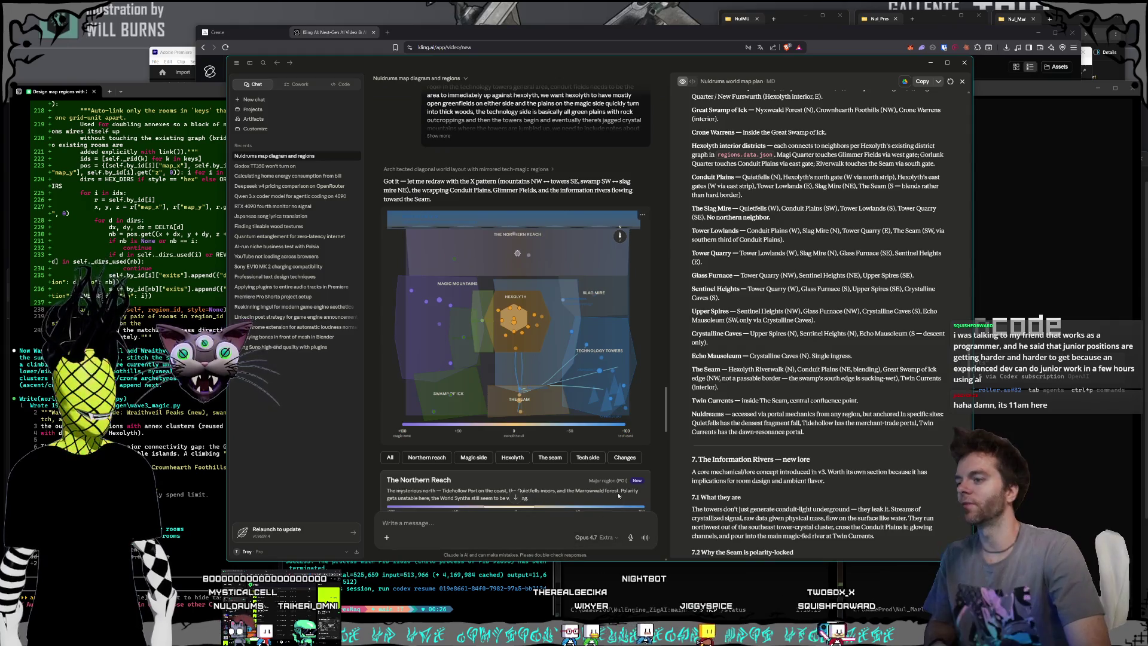
Scroll Claude's chat to the Northern Reach card, widen the chat pane, then minimize Claude.
scroll(618, 495, down, 1)
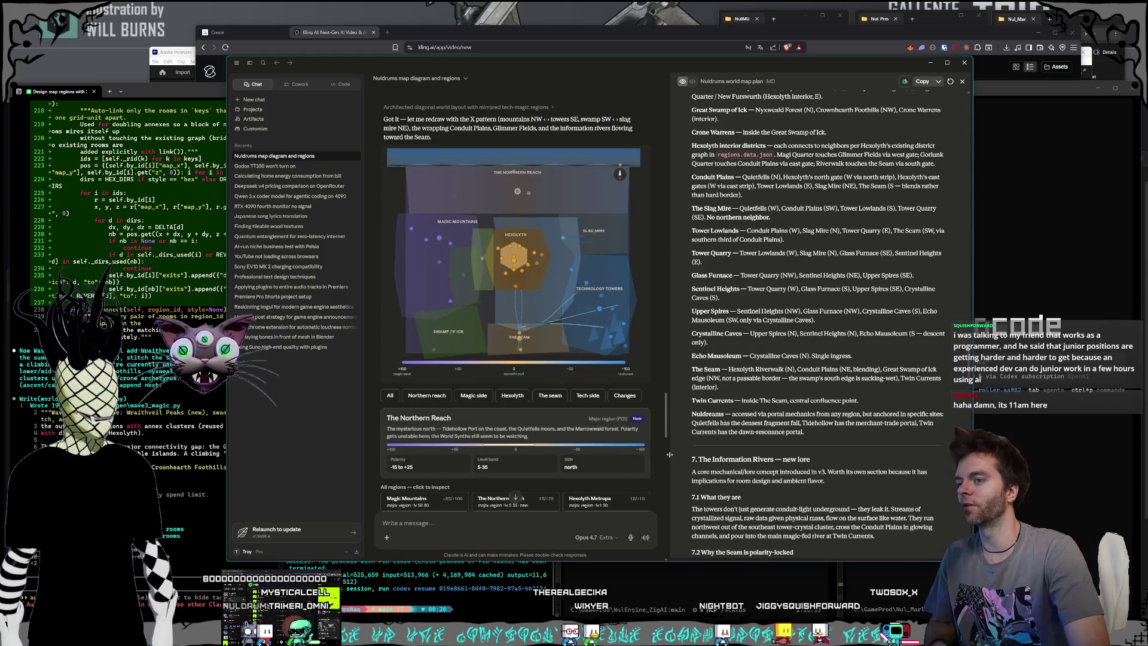
mouse_move(669, 456)
mouse_down()
mouse_move(743, 451)
mouse_move(731, 451)
mouse_up()
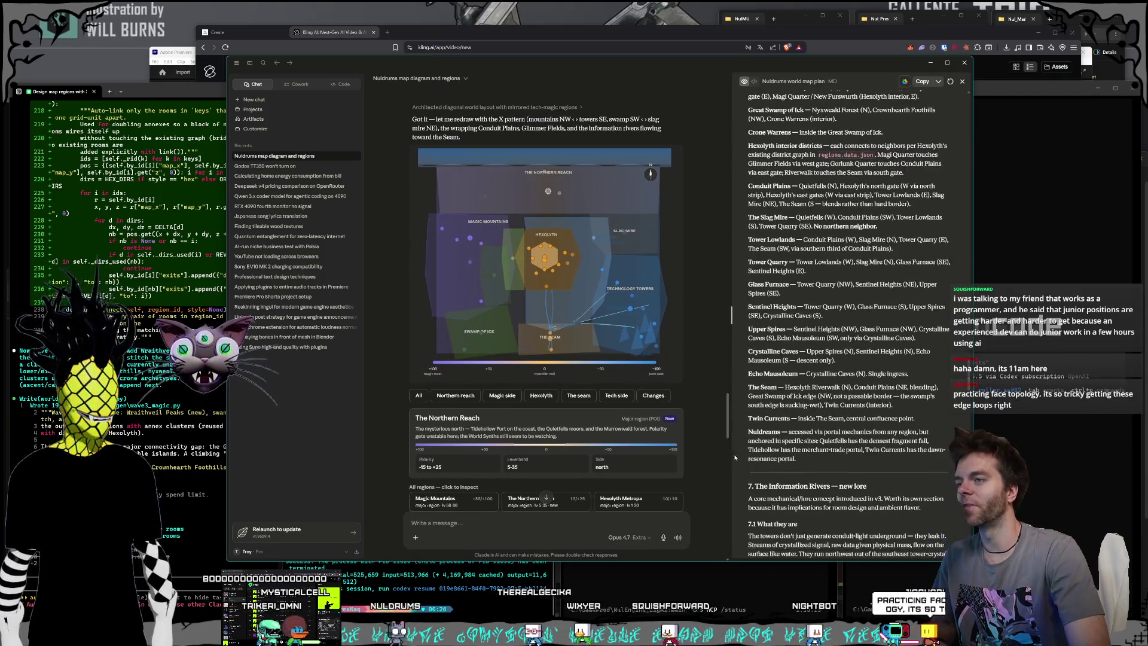
click(212, 178)
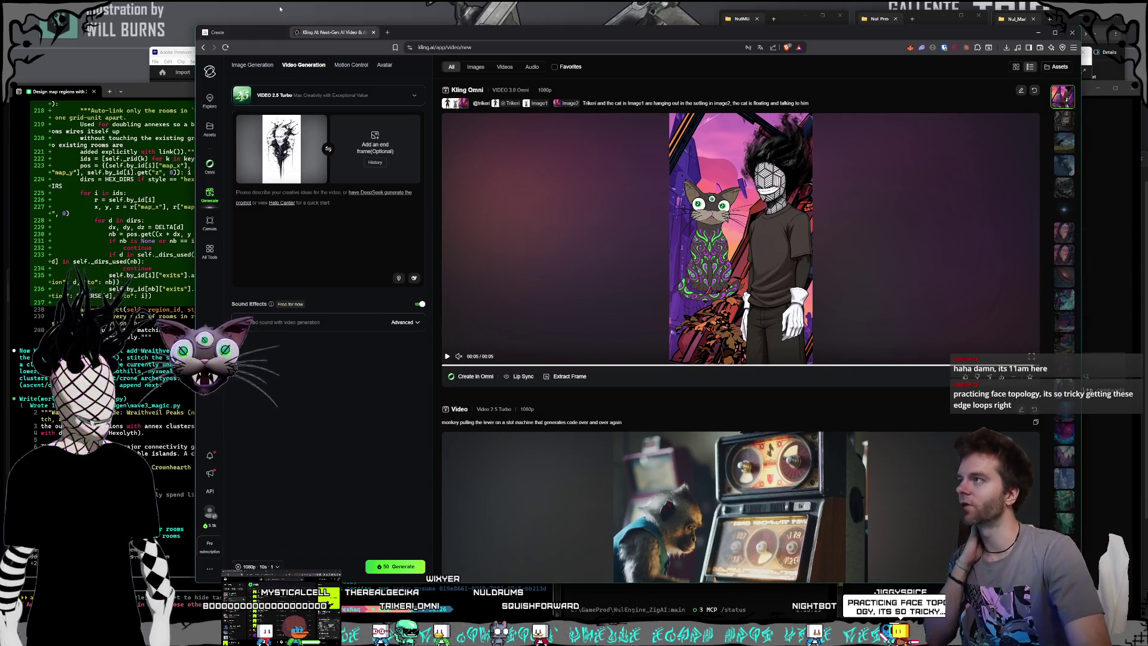
Select the three godlike beings image in the World Synths character folder, then return to Kling.
drag(280, 7, 123, 68)
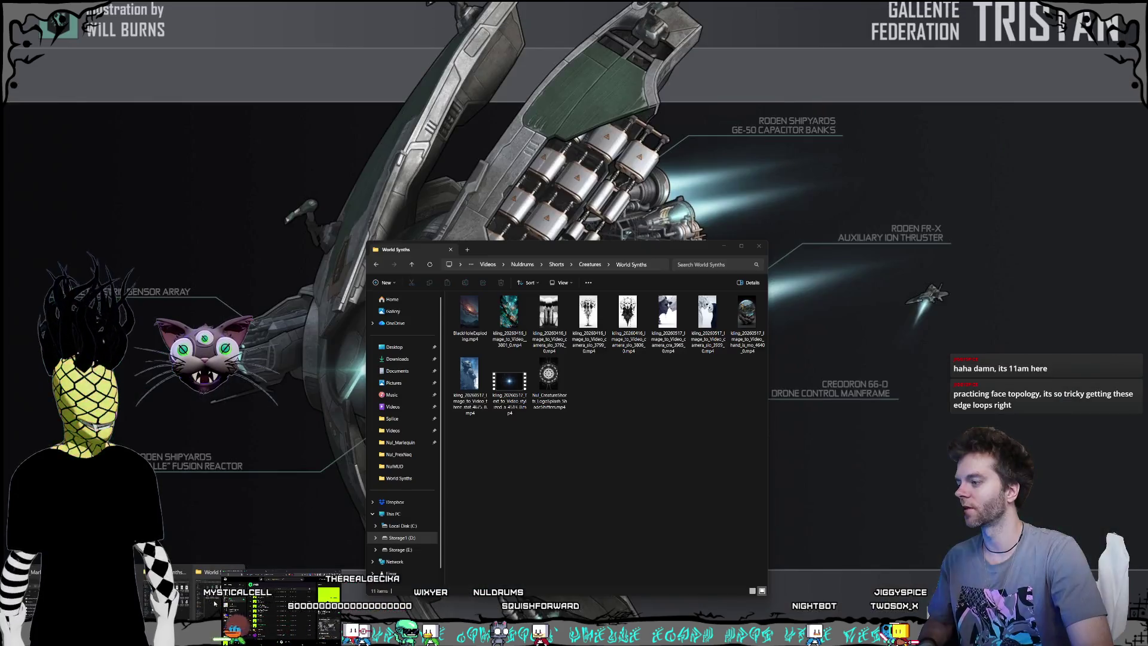
click(263, 604)
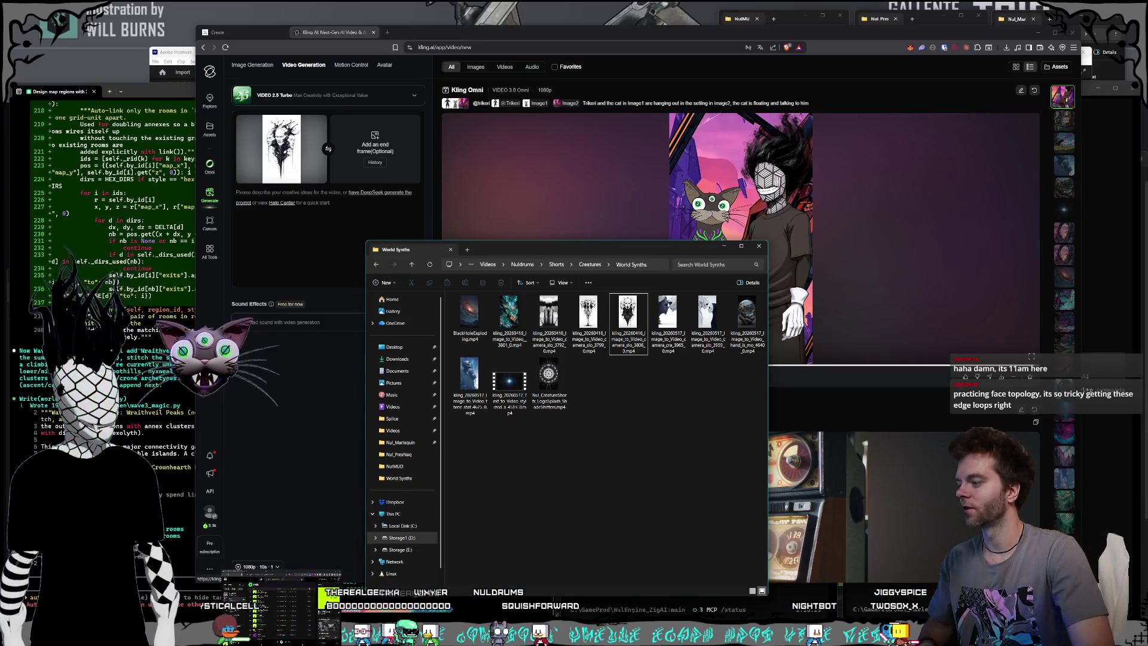
click(264, 598)
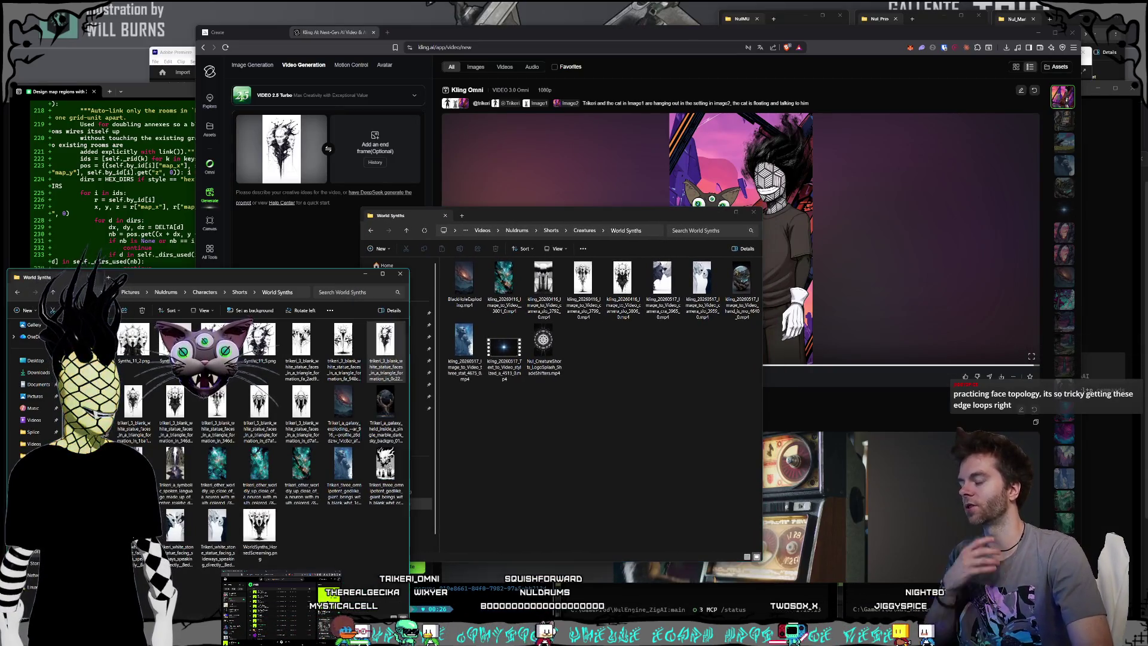
click(358, 558)
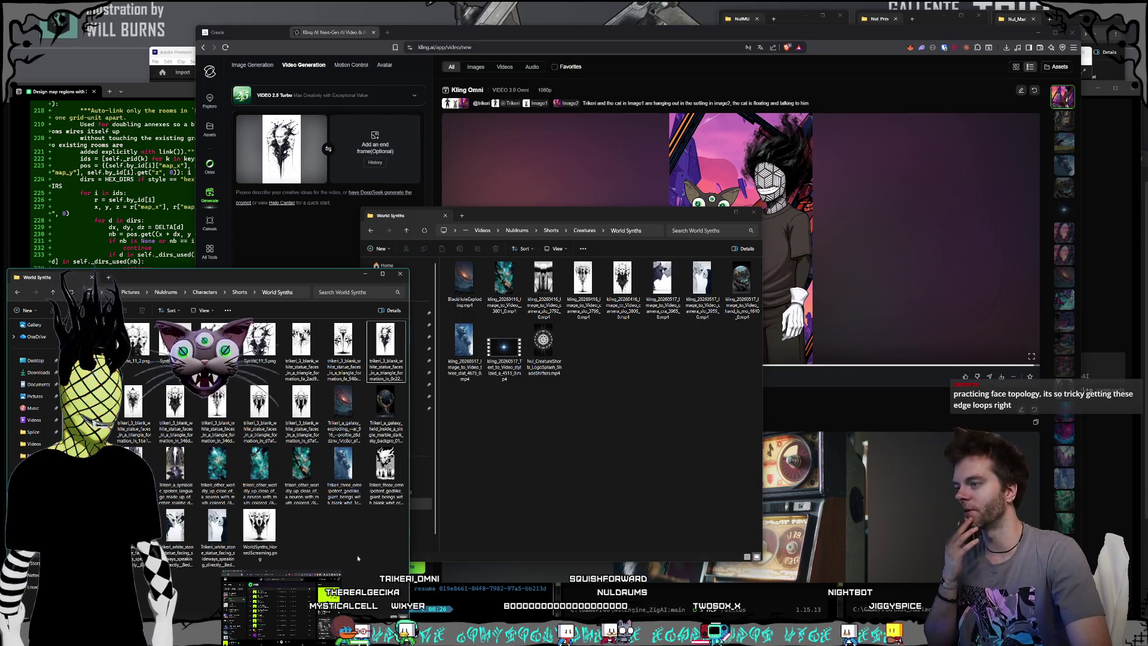
click(384, 482)
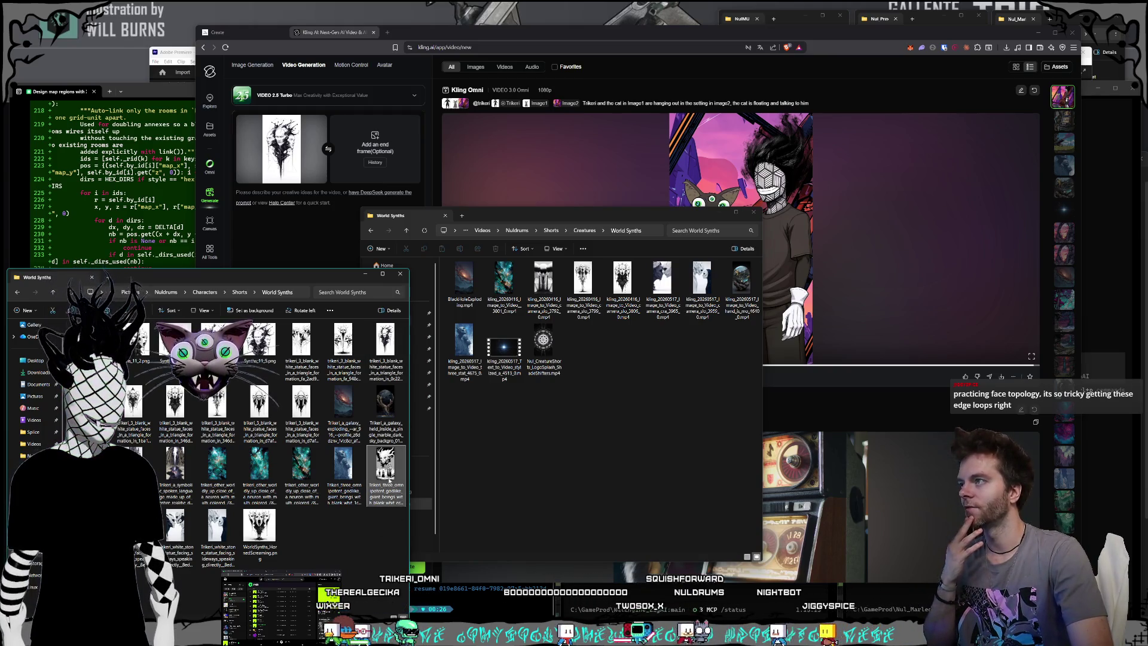
click(344, 229)
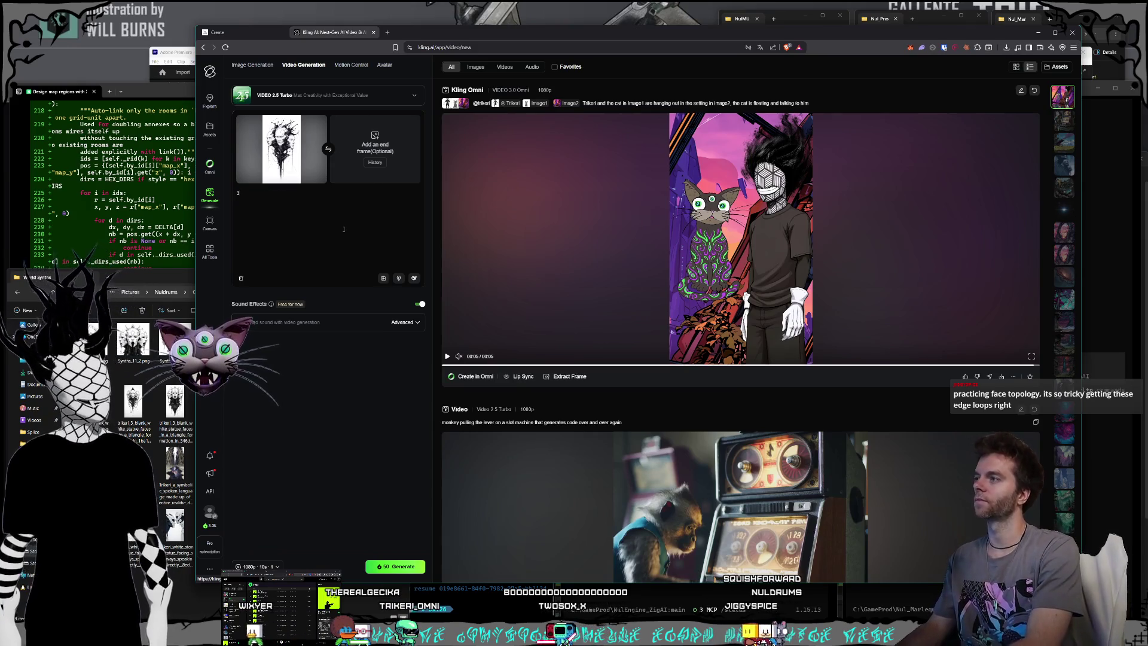
Type the prompt '3 heads tied together by black liquid shifting around and talking', fixing a typo.
text(3 fac)
key(BackSpace)
key(BackSpace)
key(BackSpace)
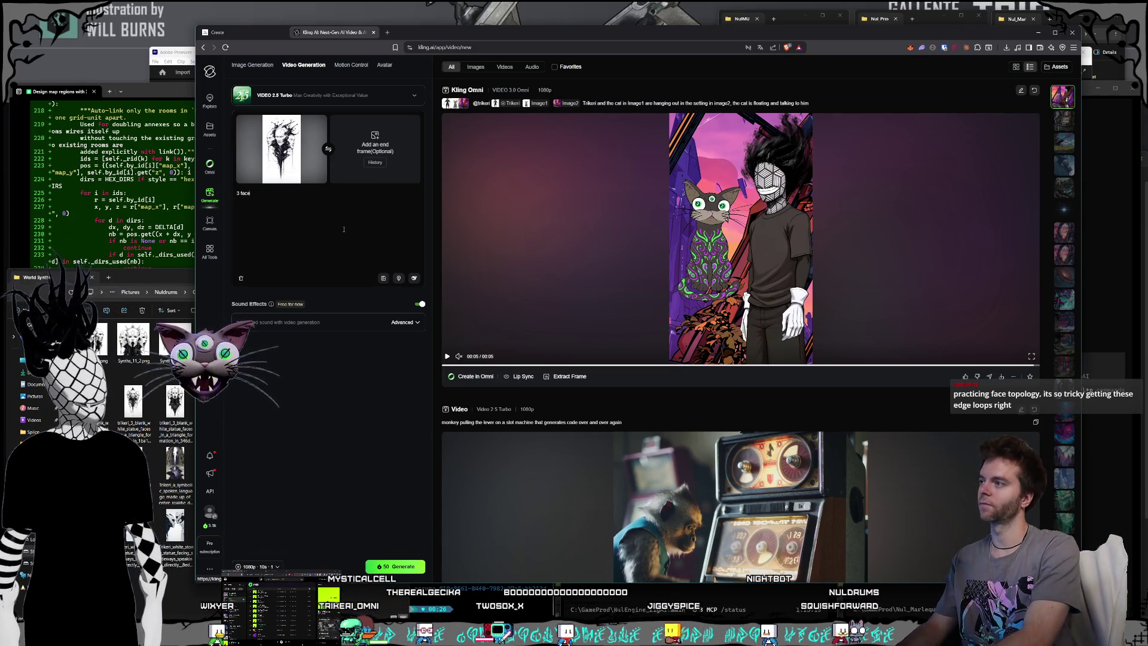
text(heads tied t)
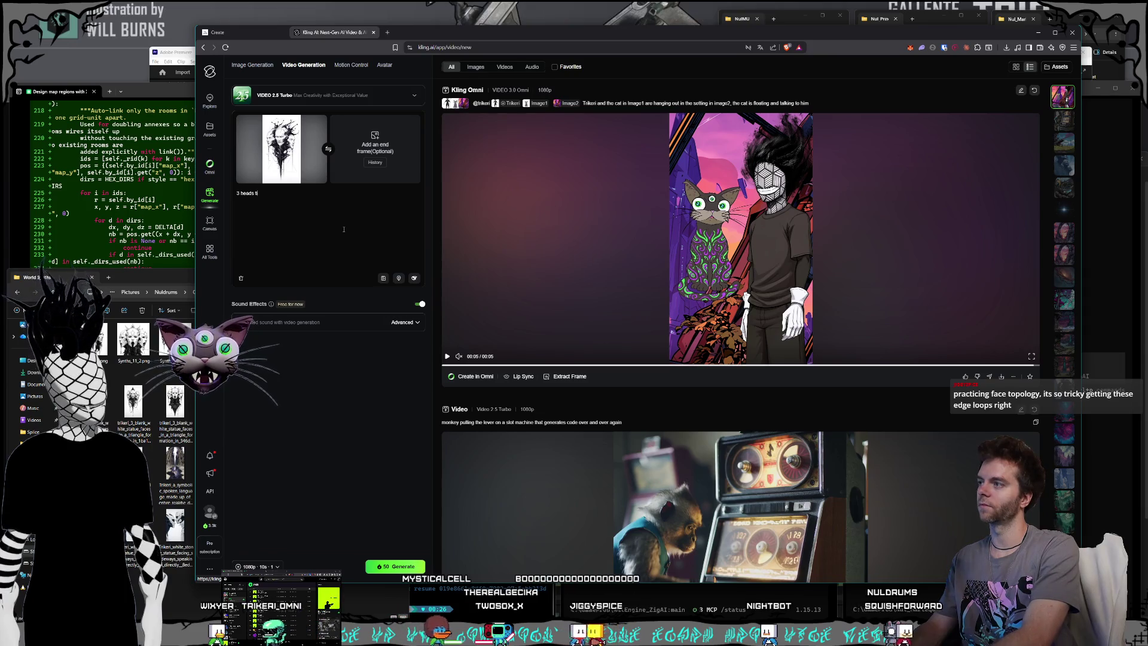
text(o)
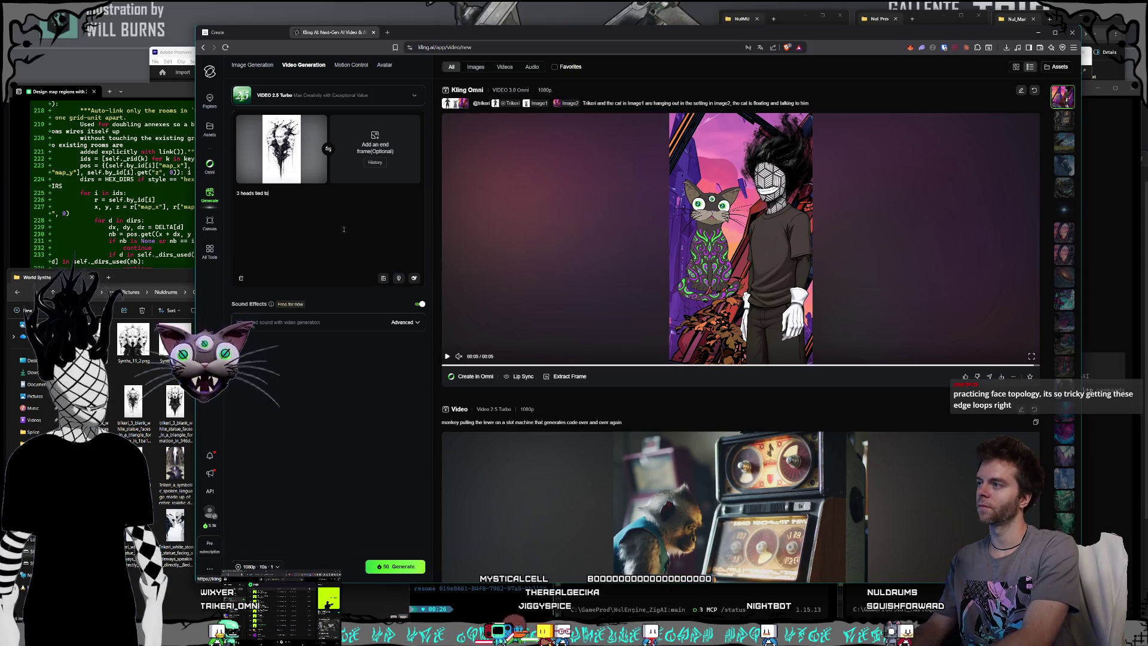
text(gether by black liquid shiftin garound and talking)
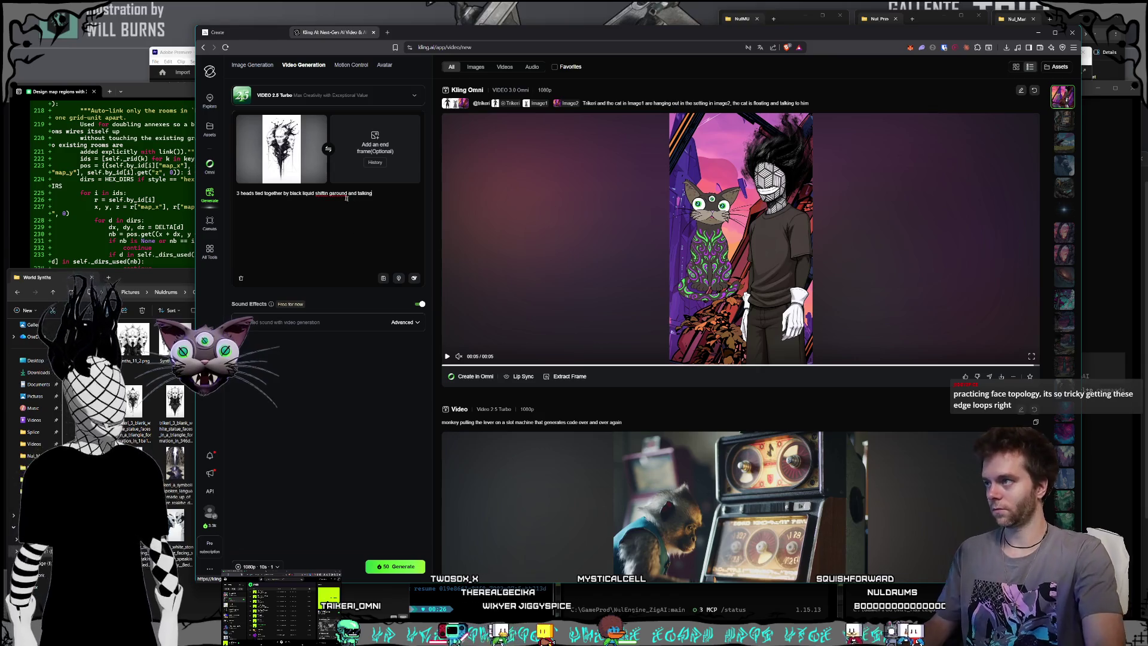
click(329, 193)
key(BackSpace)
key(Right)
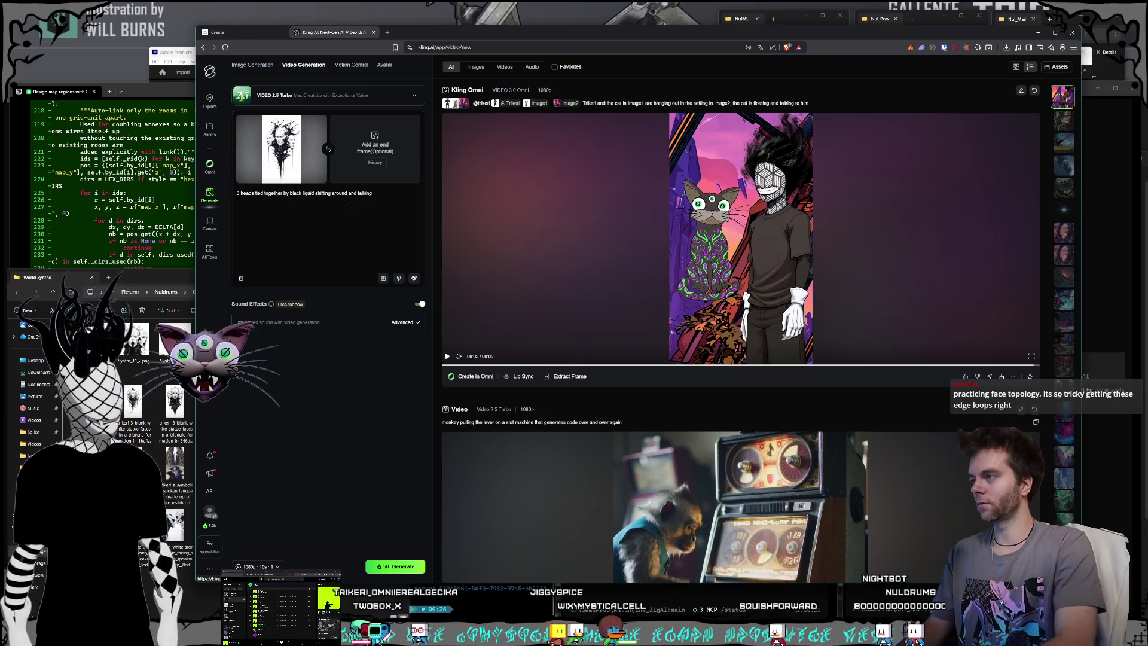
Prepend 'stylized' and append ', camera' to the prompt, then open a new browser tab.
click(236, 193)
text(sty)
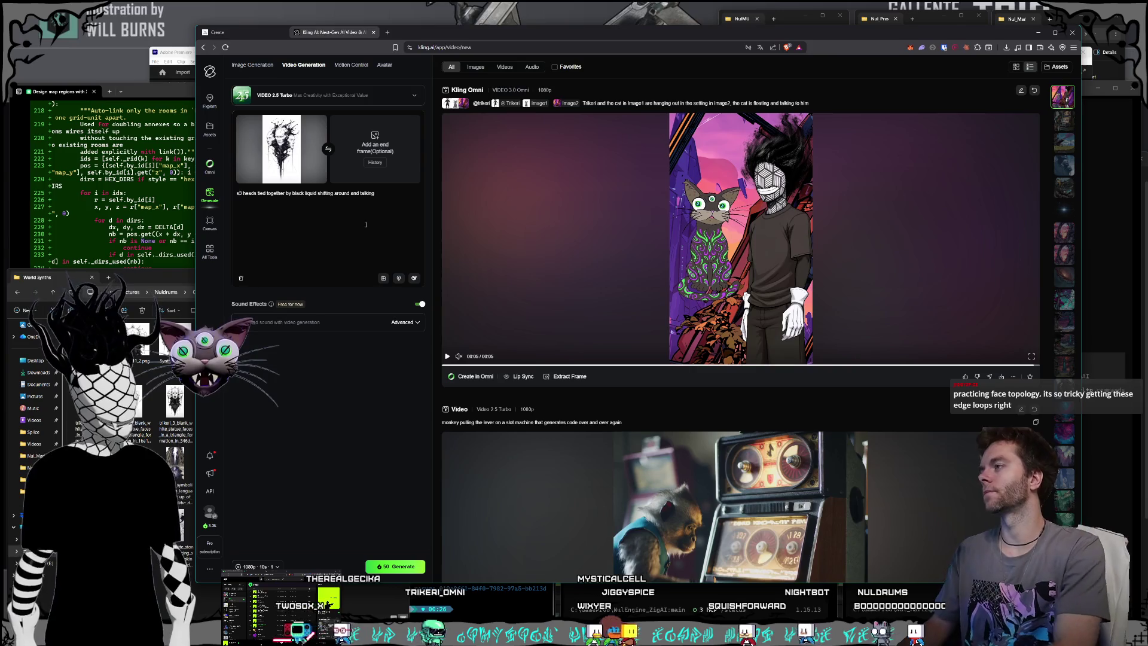
text(lized)
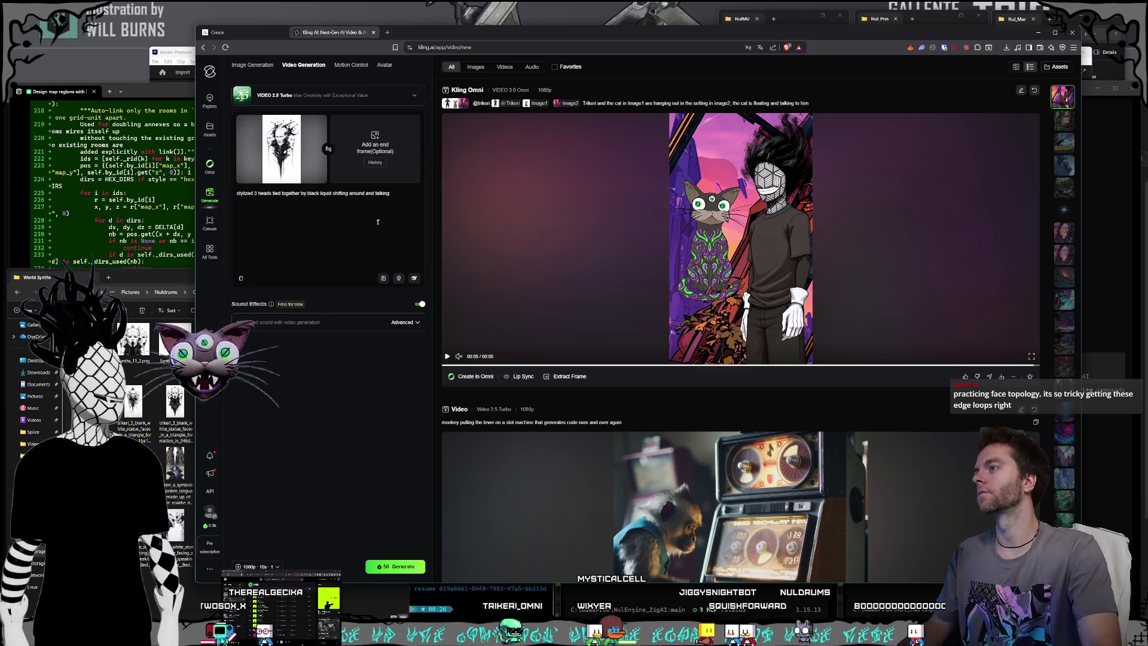
click(398, 200)
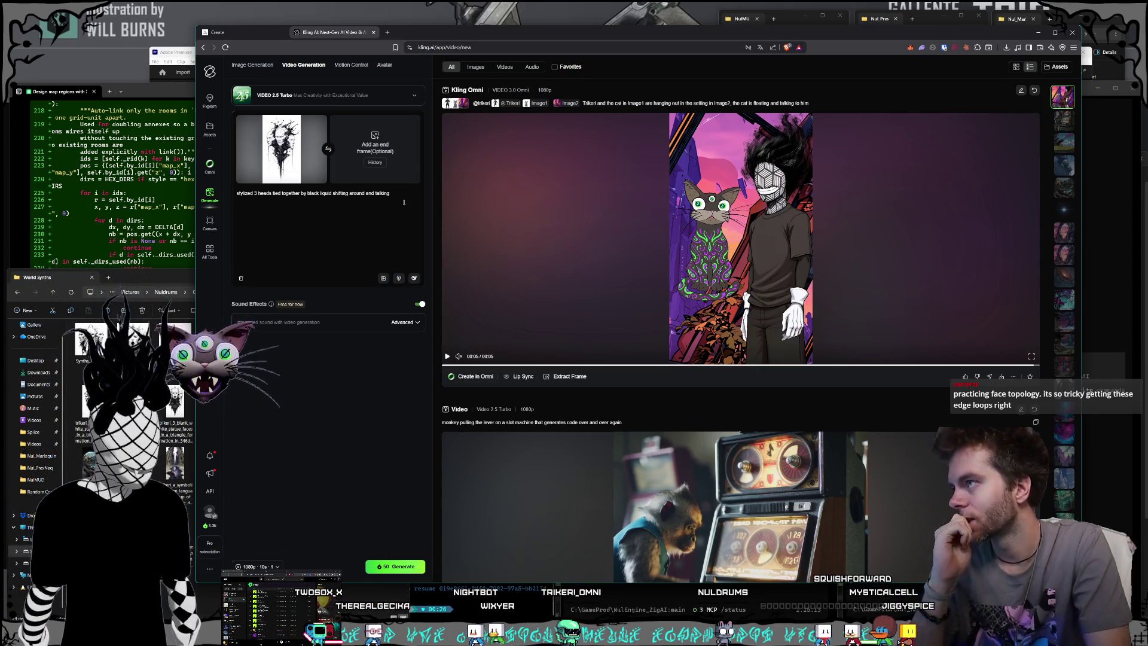
text(, camera does)
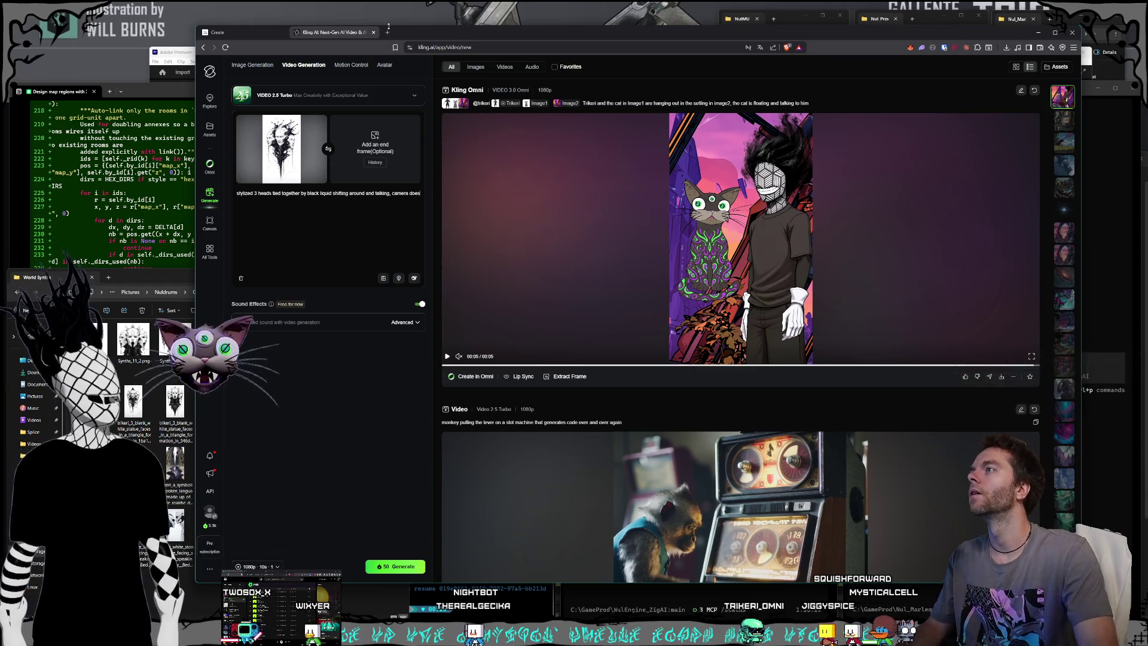
key(ctrl+t)
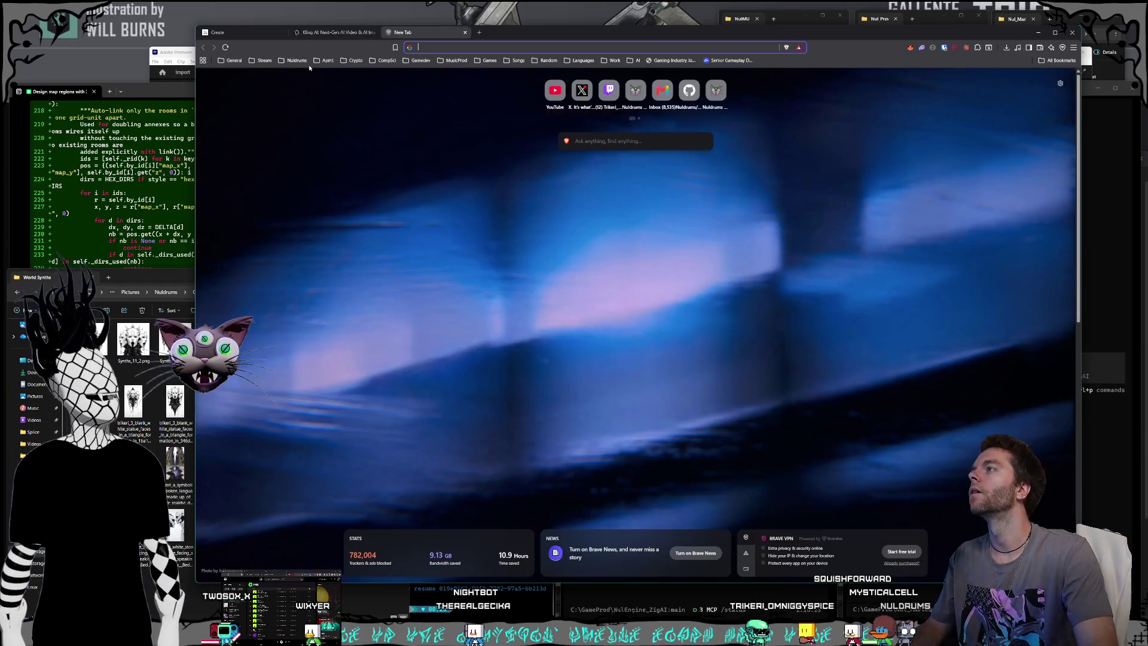
Load nuldrums.world from bookmarks and open the Camera Guide in Hexolyth Metropa's Meem Marketing room.
click(296, 60)
click(305, 74)
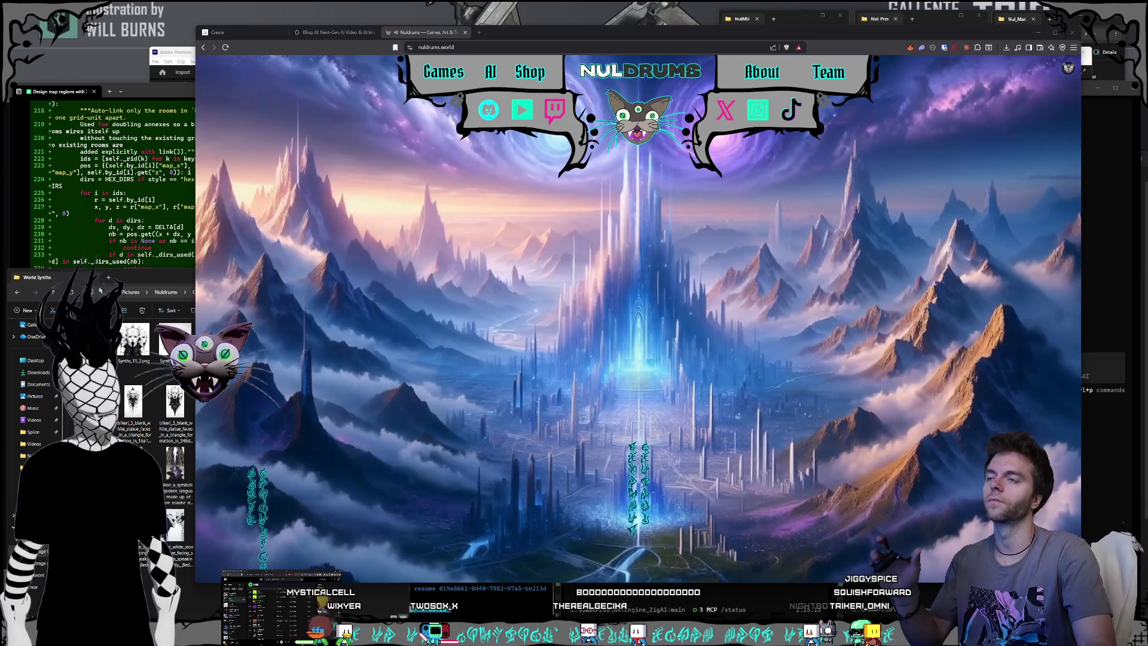
click(739, 398)
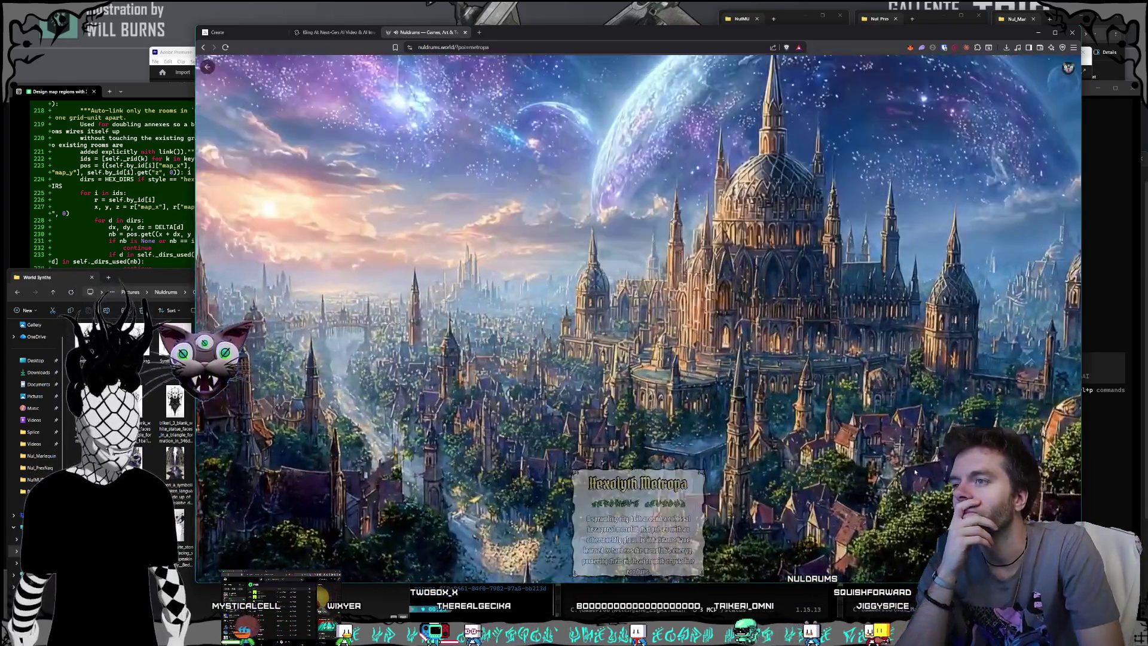
click(915, 473)
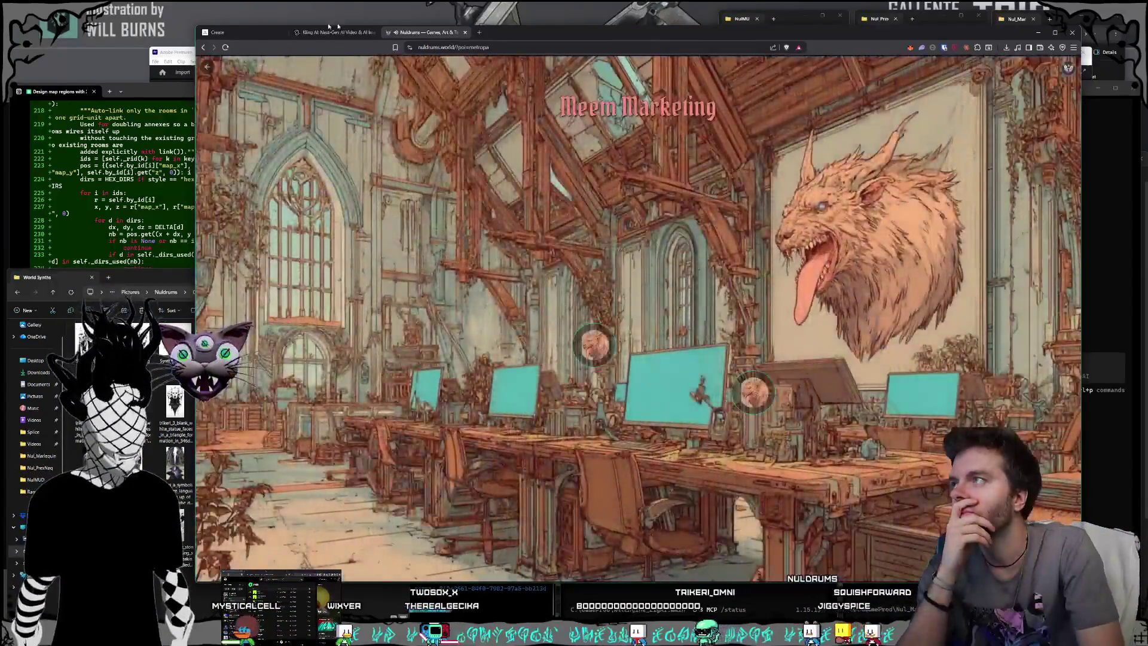
click(603, 350)
scroll(263, 429, down, 1)
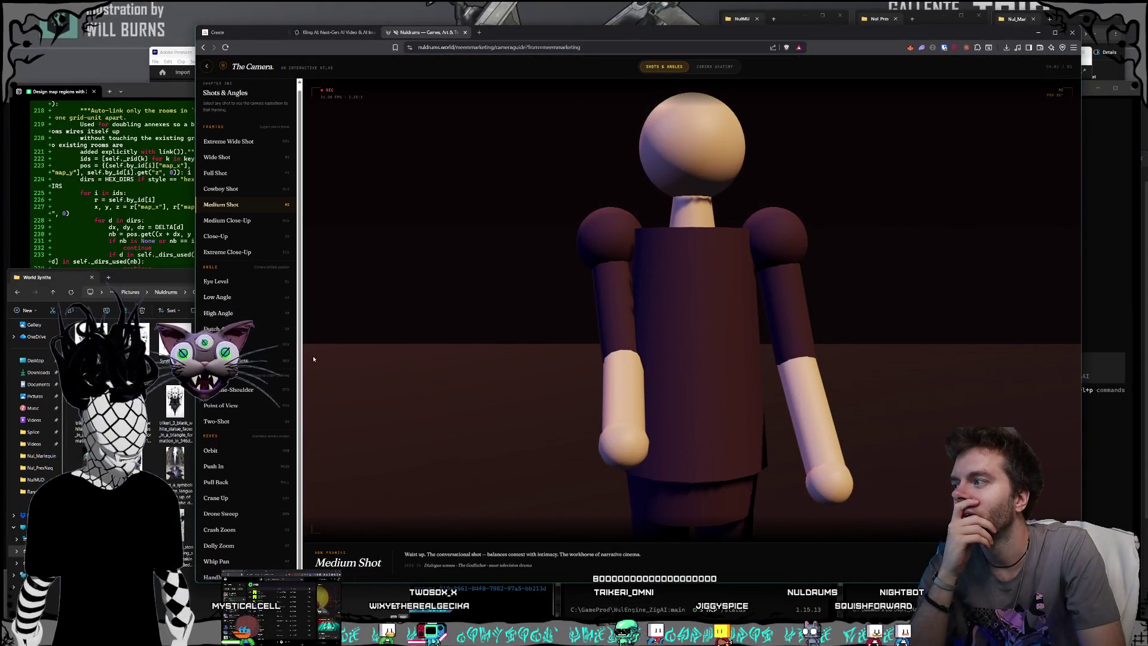
Preview Crash Zoom, Dolly Zoom and Whip Pan, ending on Dolly Zoom, then return to Kling.
click(238, 525)
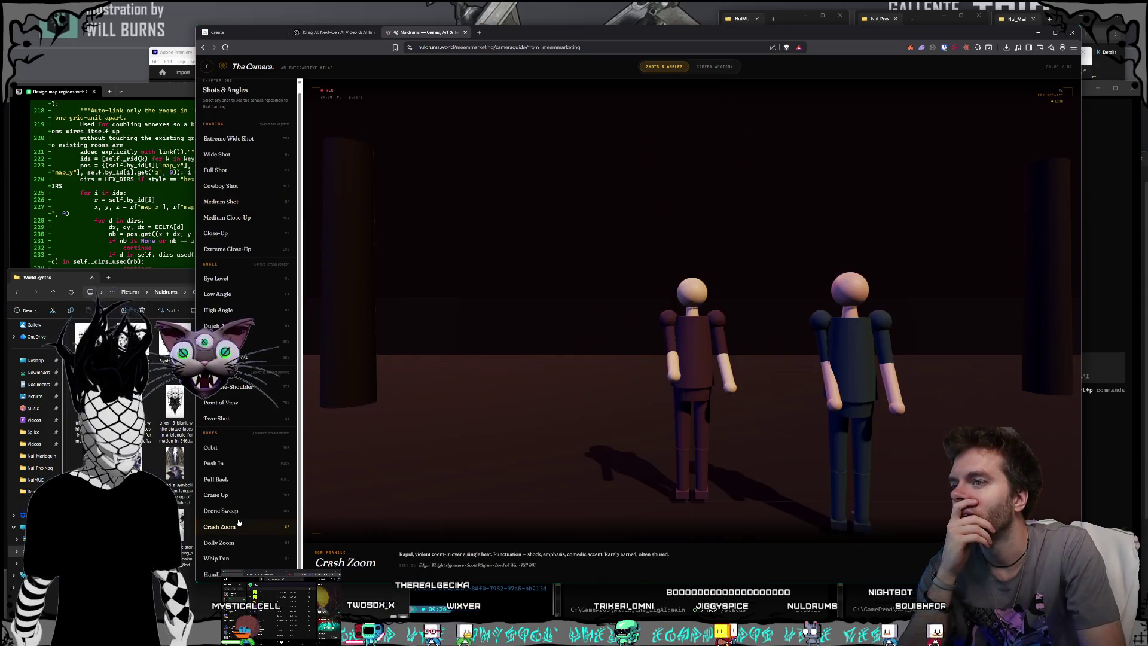
click(237, 543)
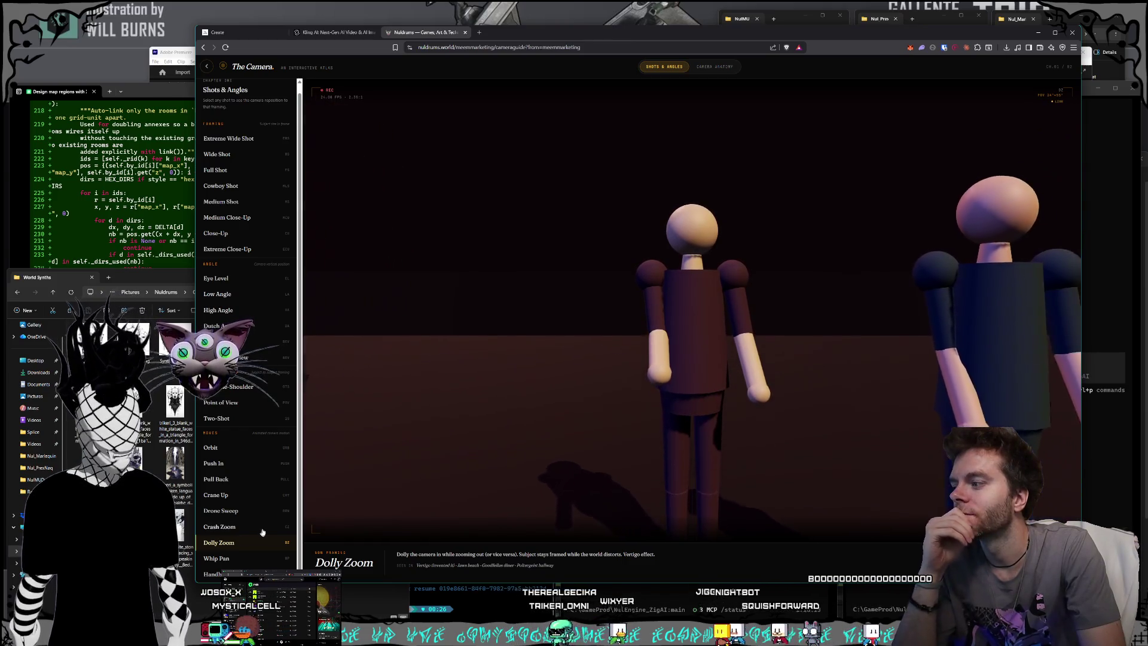
click(221, 558)
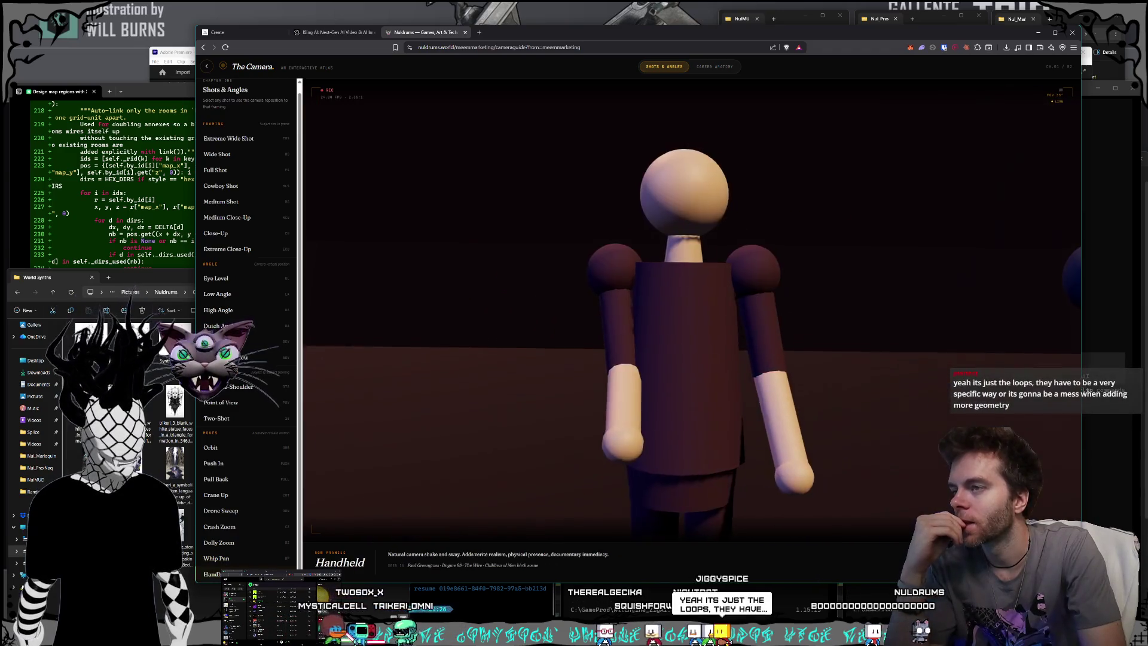
click(219, 542)
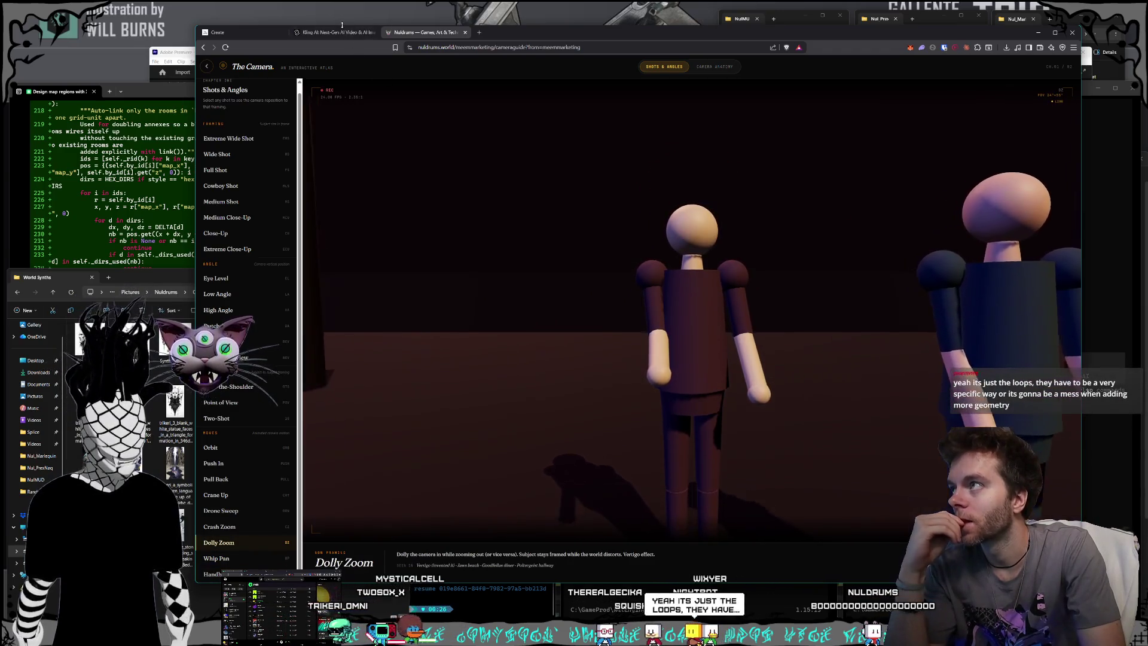
key(ctrl+shift+Tab)
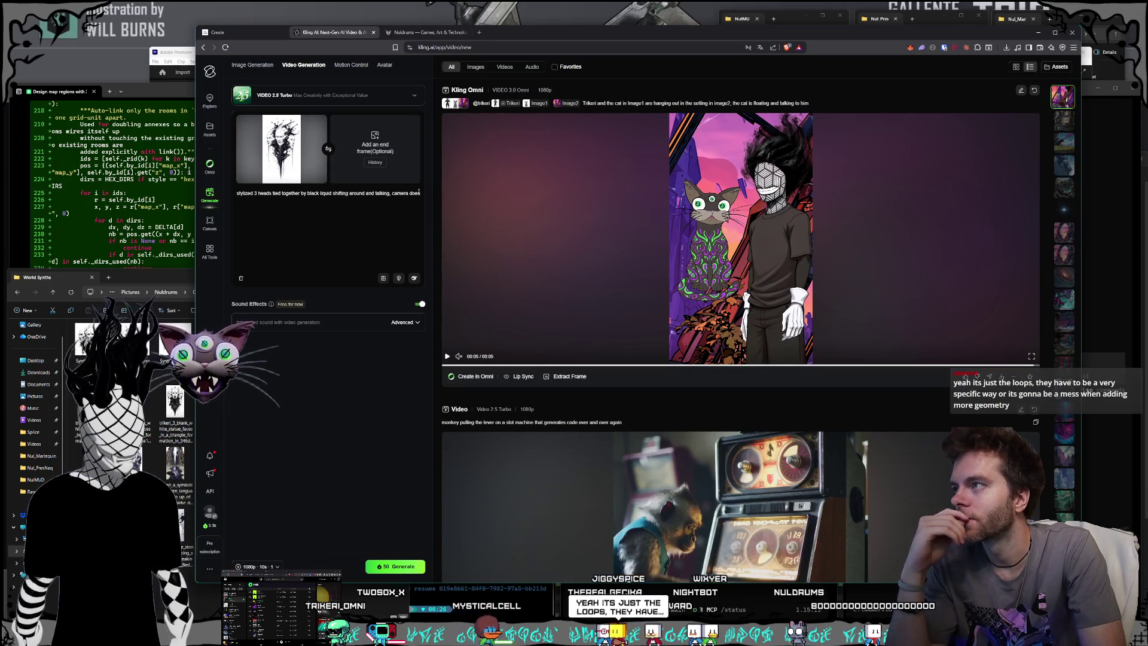
End the prompt with 'camera does a dolly zoom', turn Sound Effects off, and generate the clip.
text( a dolly zoom)
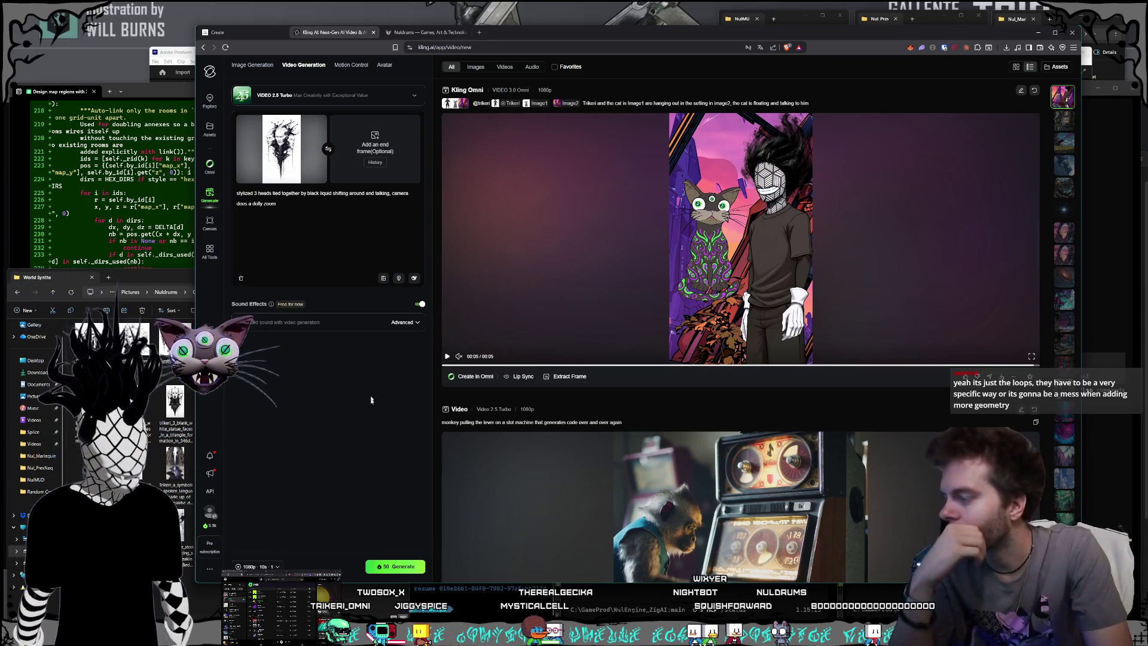
click(418, 305)
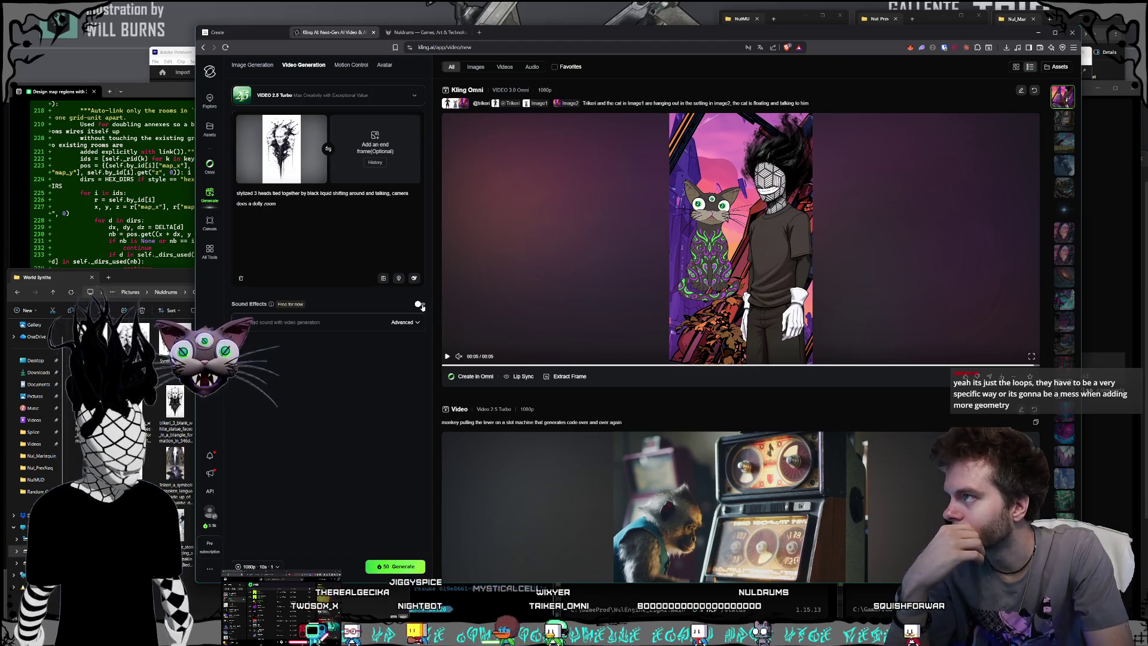
click(395, 565)
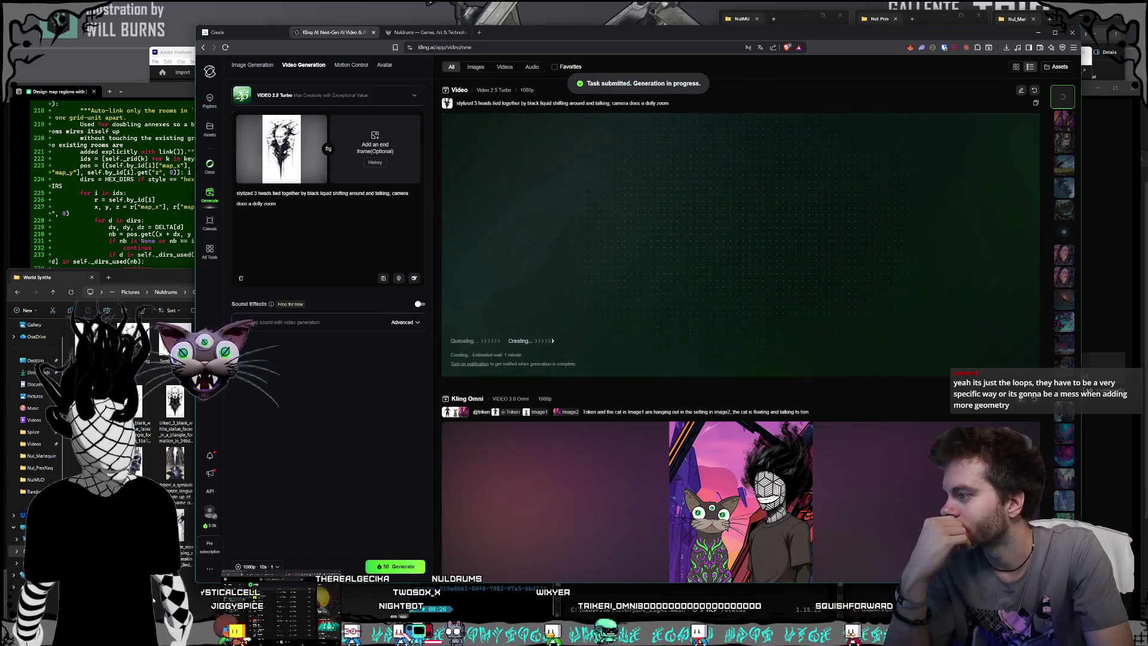
Check the World Synths images window, then delete the end-frame image in Kling.
click(186, 562)
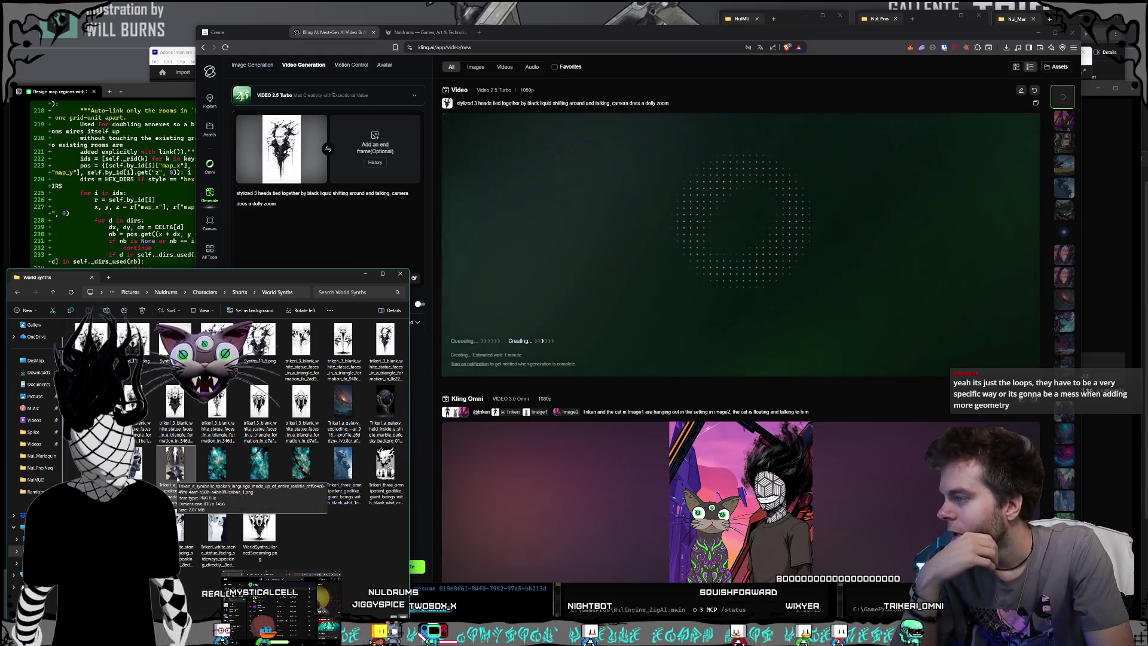
click(299, 216)
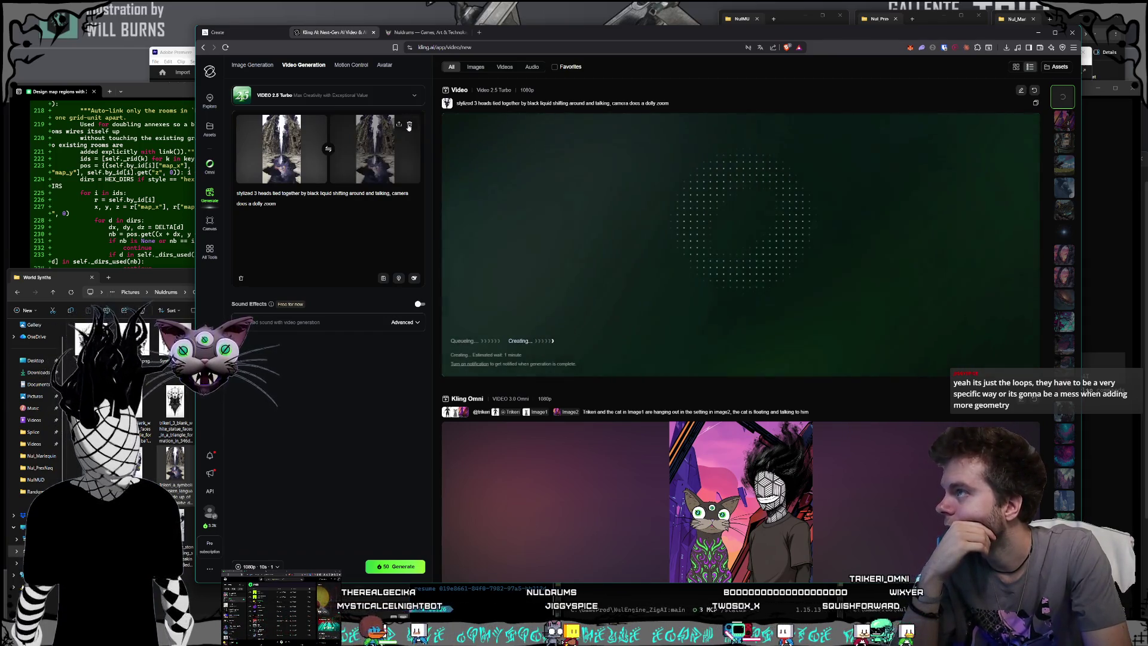
click(409, 126)
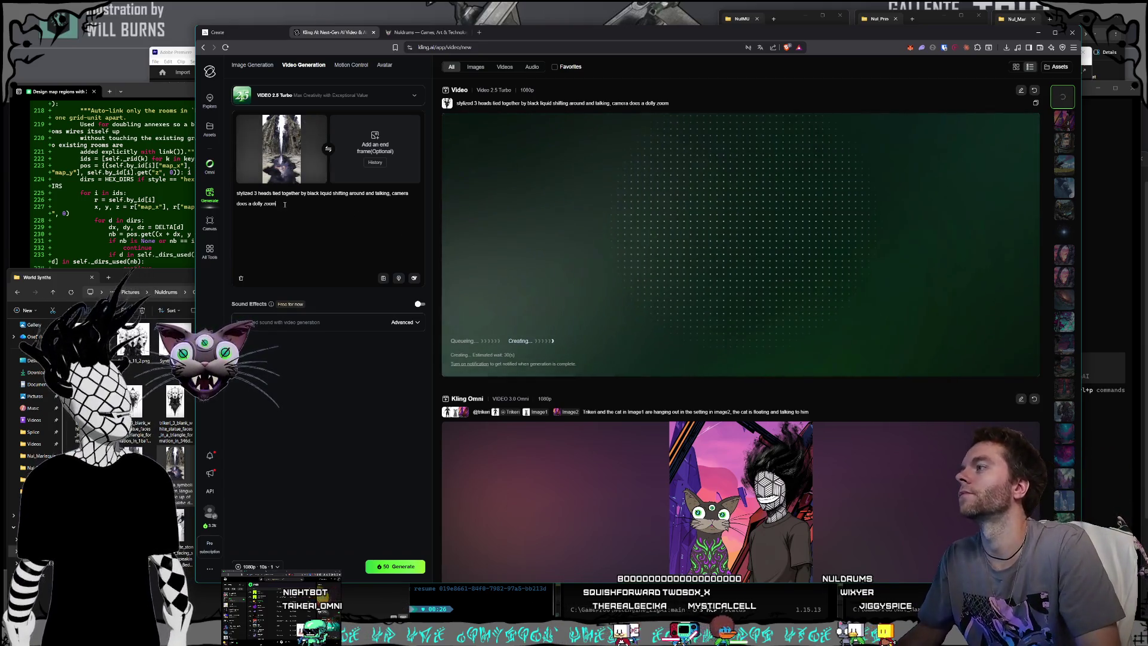
Delete the three-heads description so the prompt reads 'stylized, camera does'.
drag(255, 193, 276, 204)
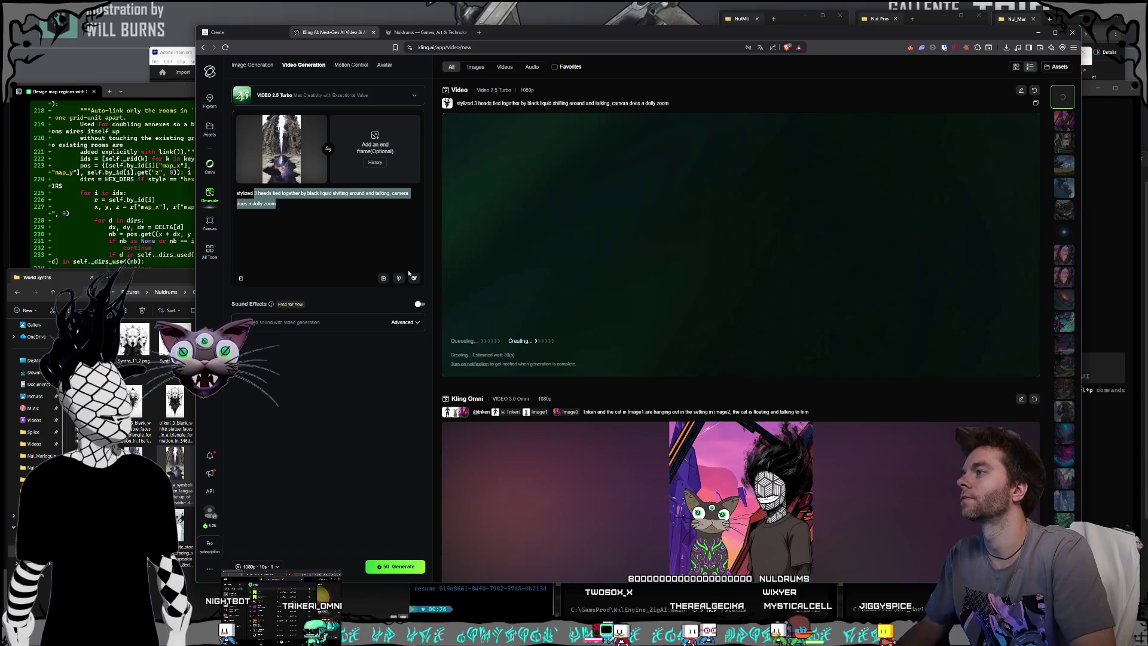
key(BackSpace)
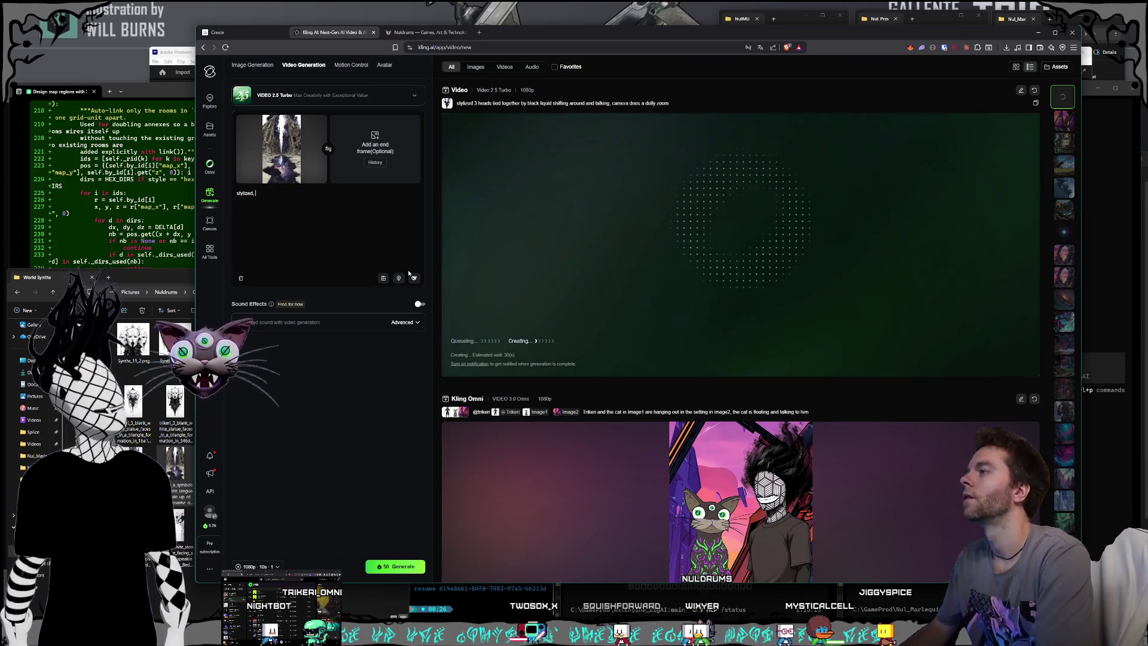
text(, )
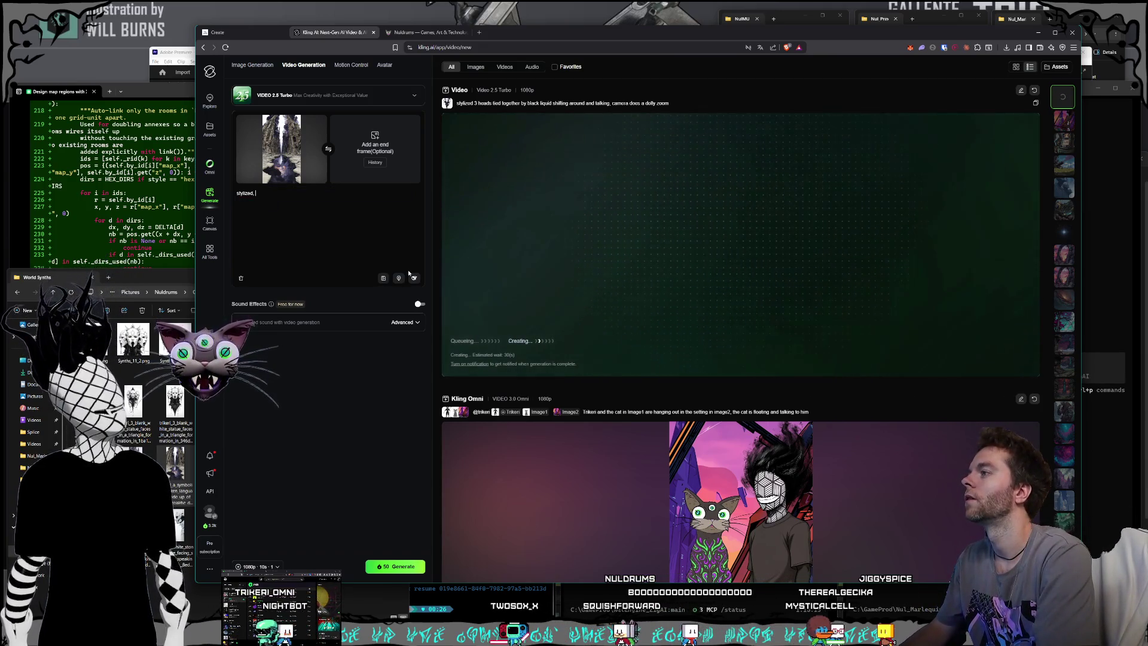
text(camera )
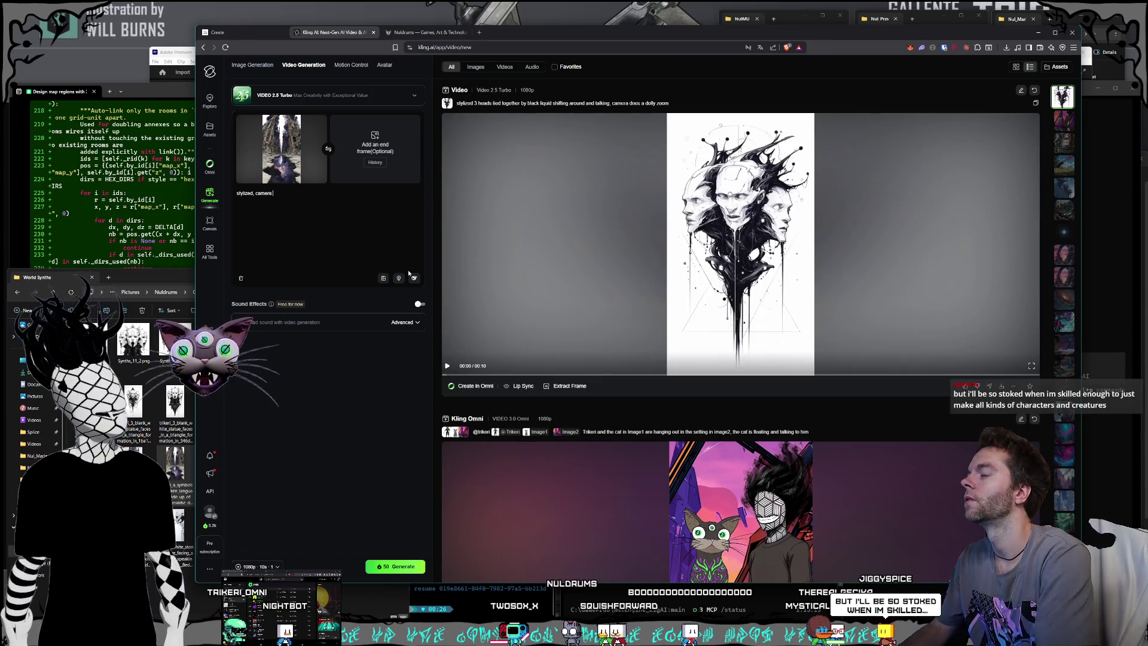
text(does)
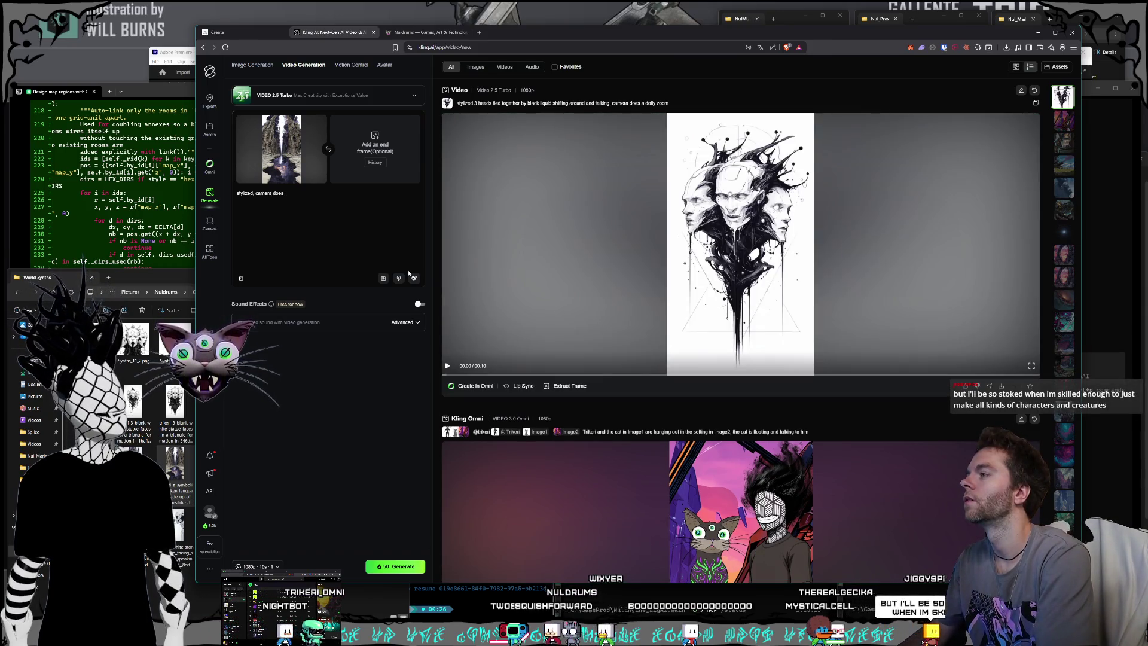
Rewrite the prompt to describe a drone flying through the warped canyon between buildings.
key(BackSpace)
key(BackSpace)
key(BackSpace)
text(drawn)
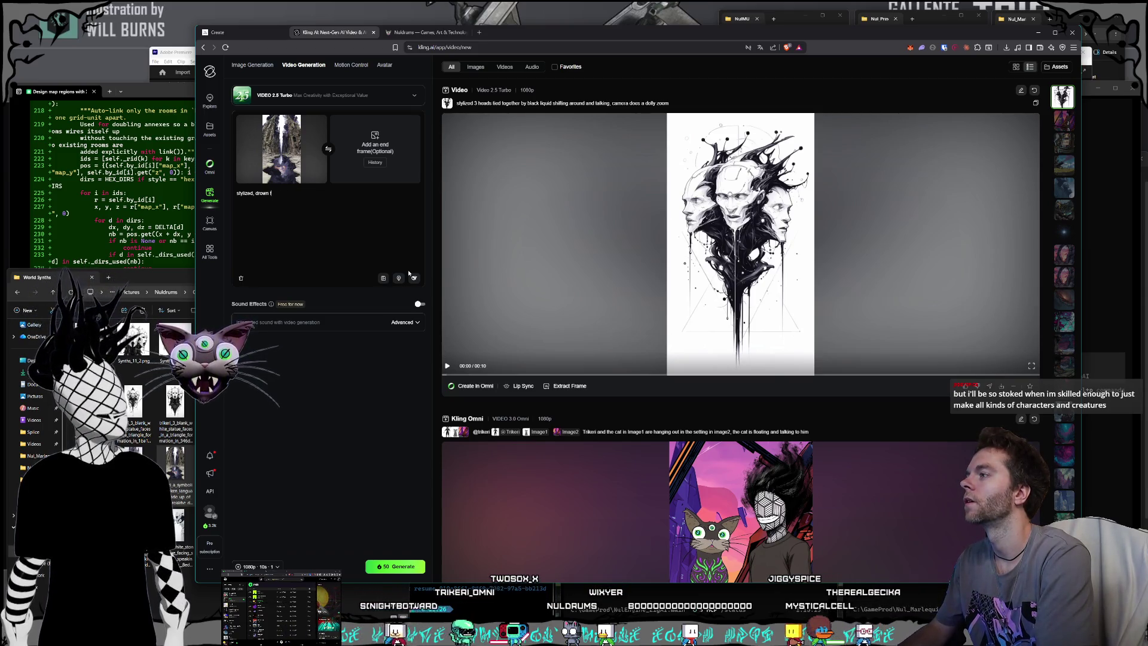
key(BackSpace)
text(ne fly through )
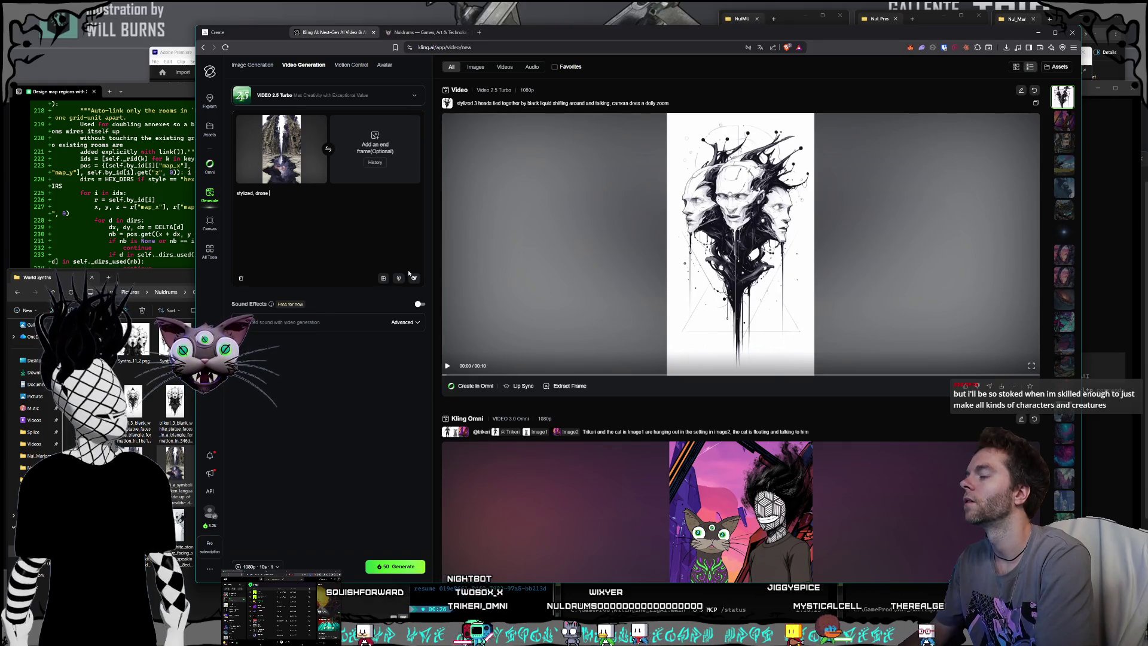
text(this wa)
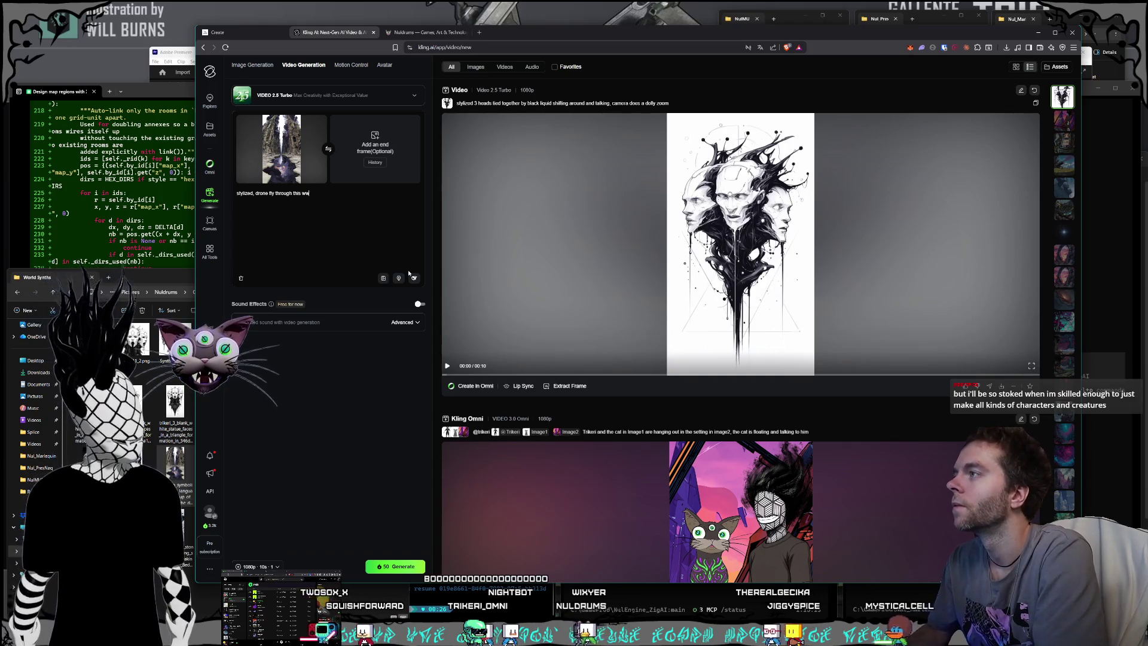
text(wweap)
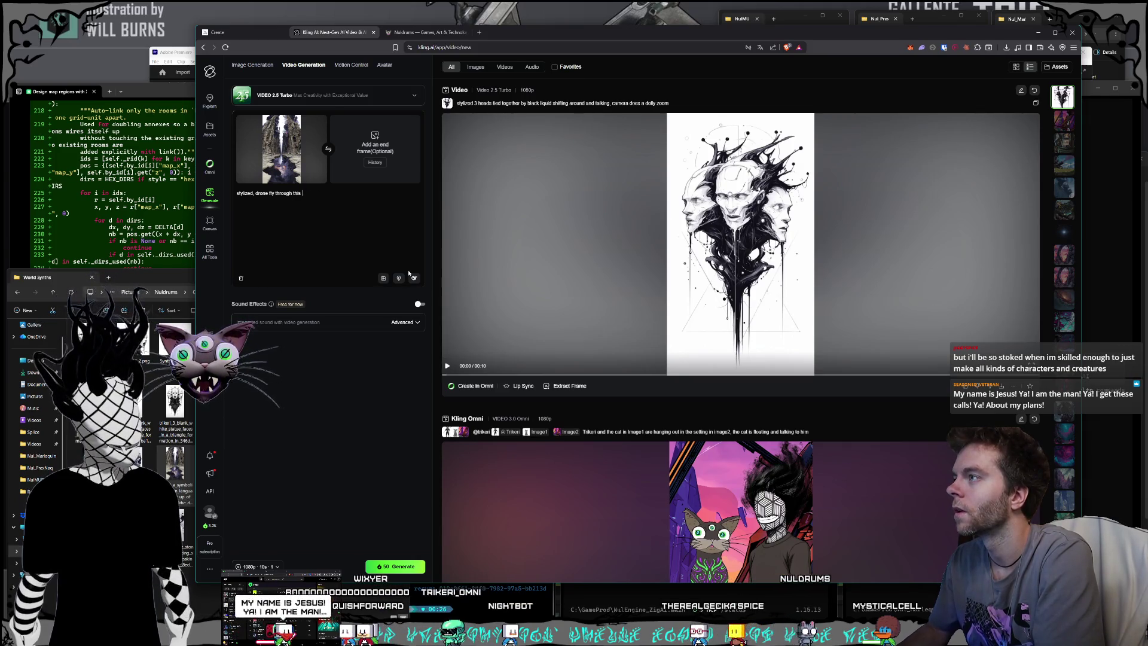
text(warped can)
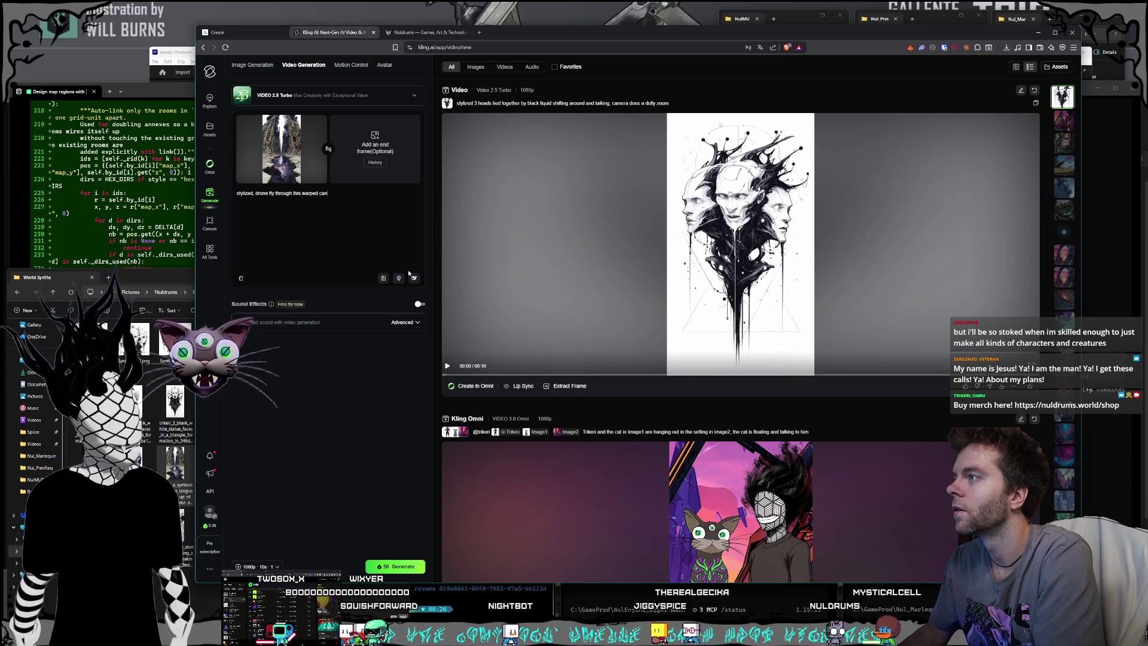
text(yon )
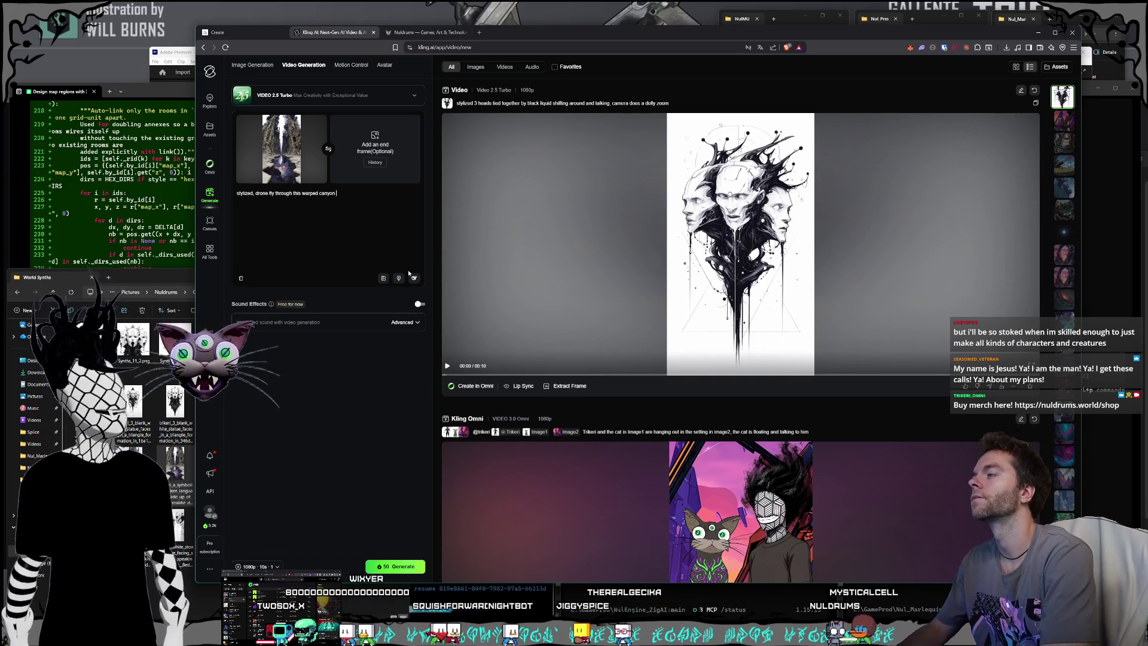
text(between )
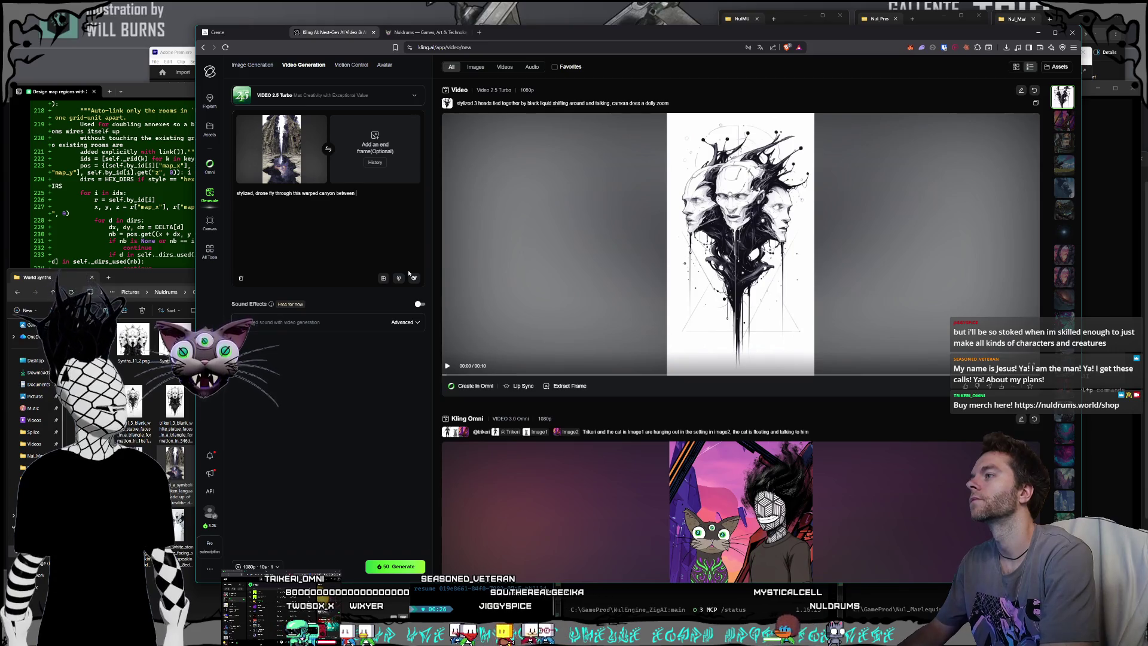
text(ildings in some kind of)
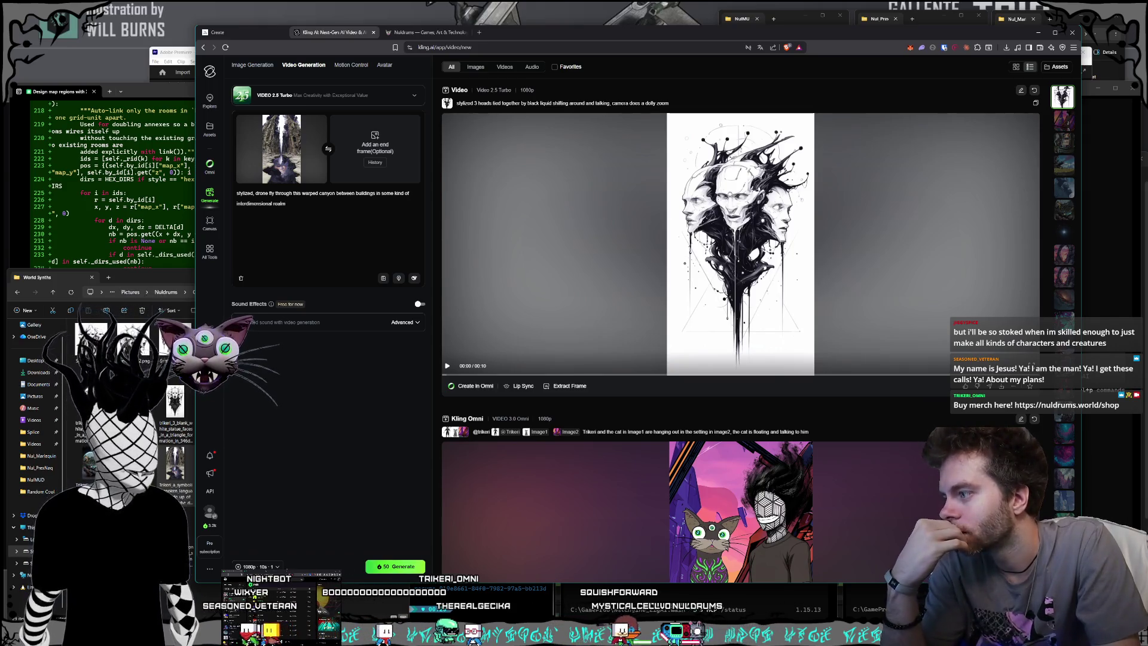
In the 1080p settings, switch the clip length to 5 seconds and back to 10 seconds.
click(270, 567)
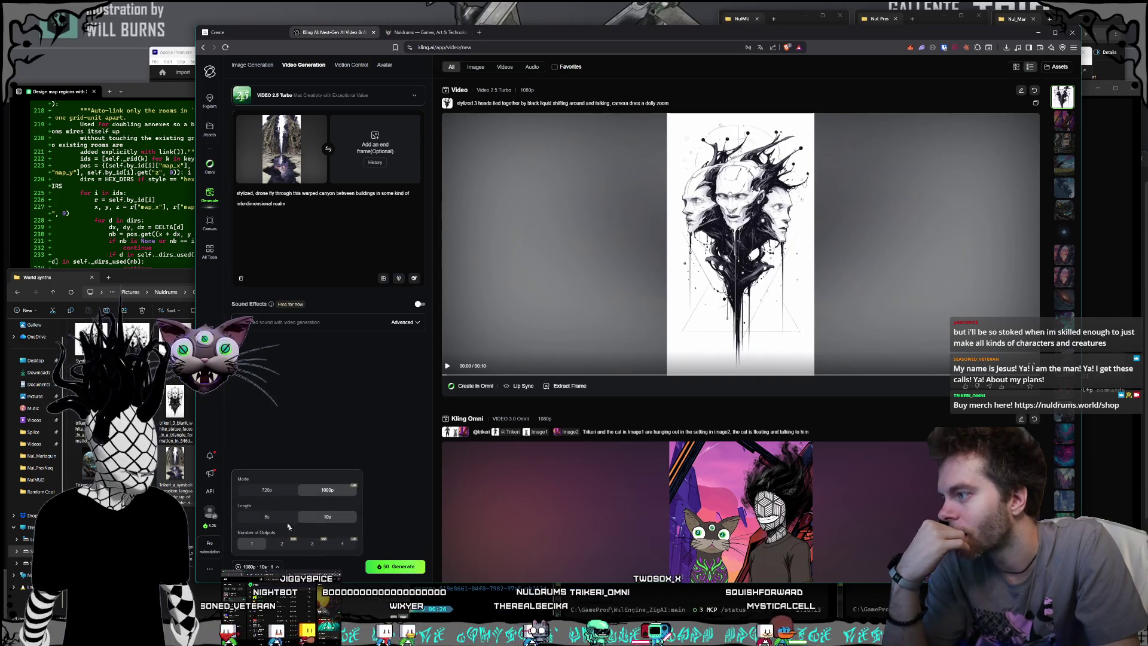
click(266, 517)
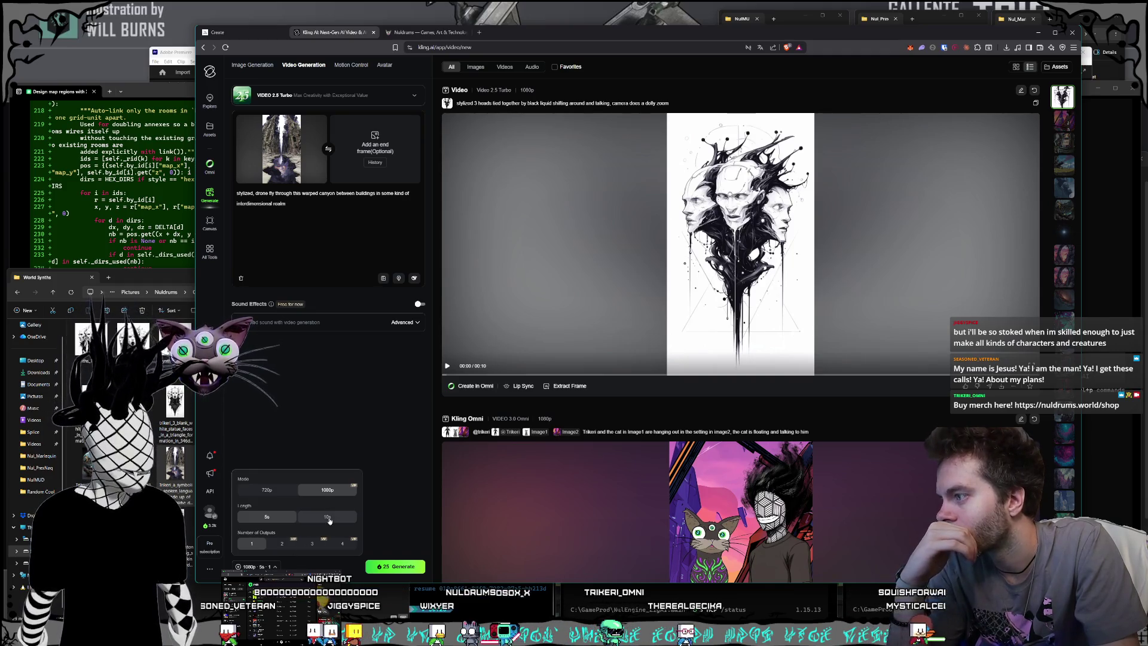
click(398, 567)
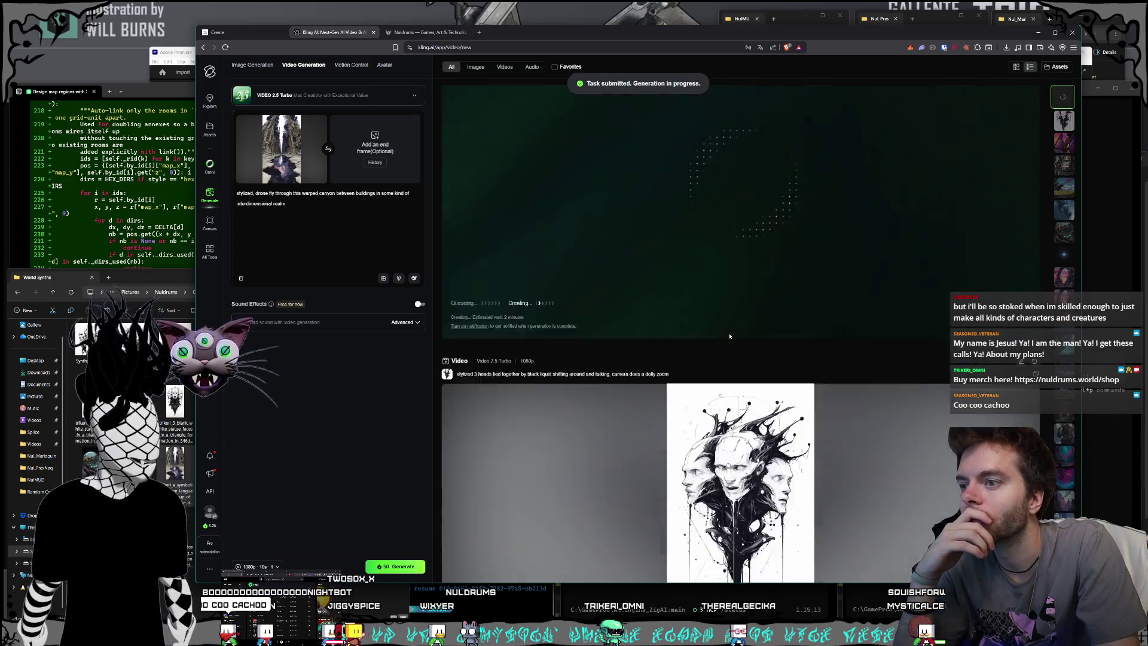
Pause and resume the three-heads preview in the feed, then open it in full view.
scroll(730, 336, down, 3)
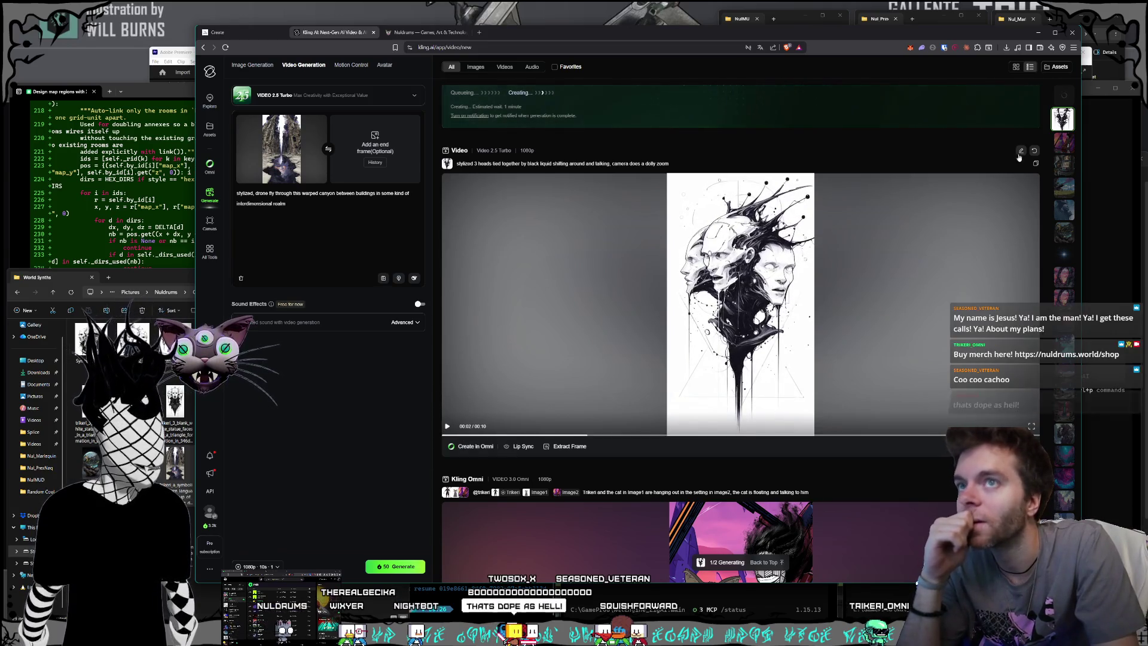
click(1013, 179)
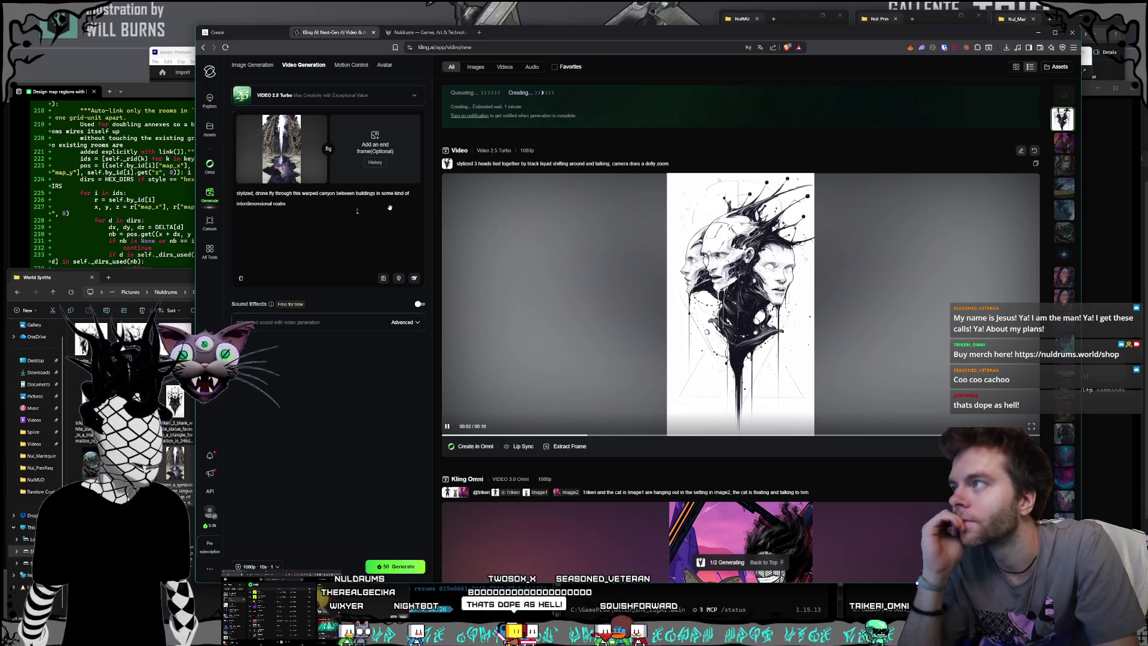
click(587, 317)
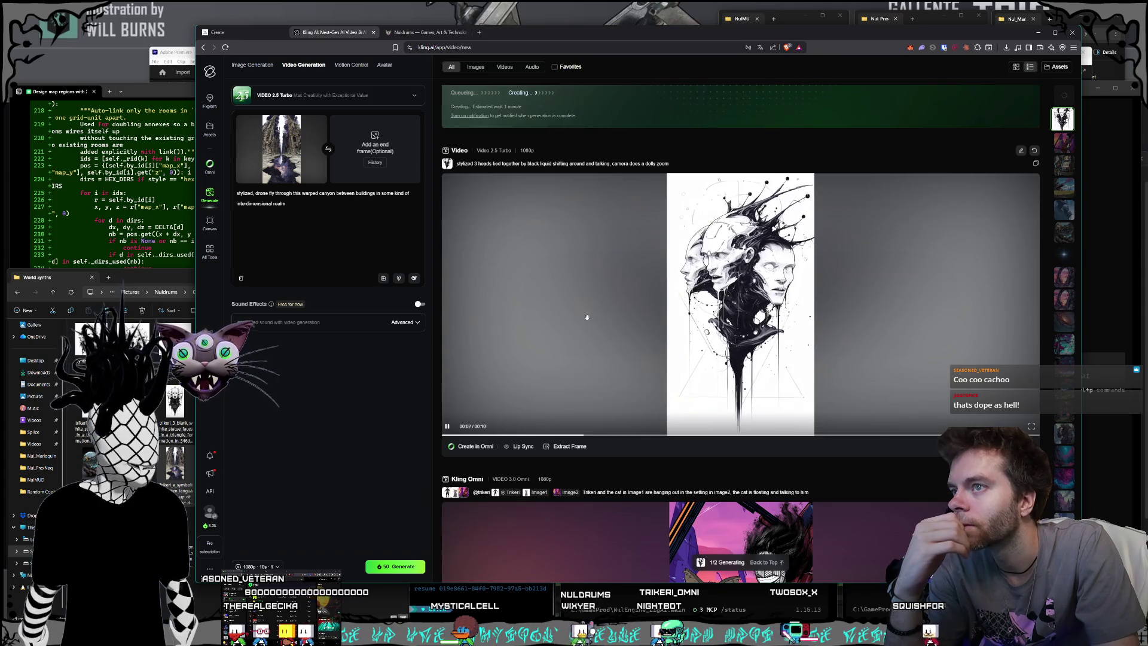
click(587, 317)
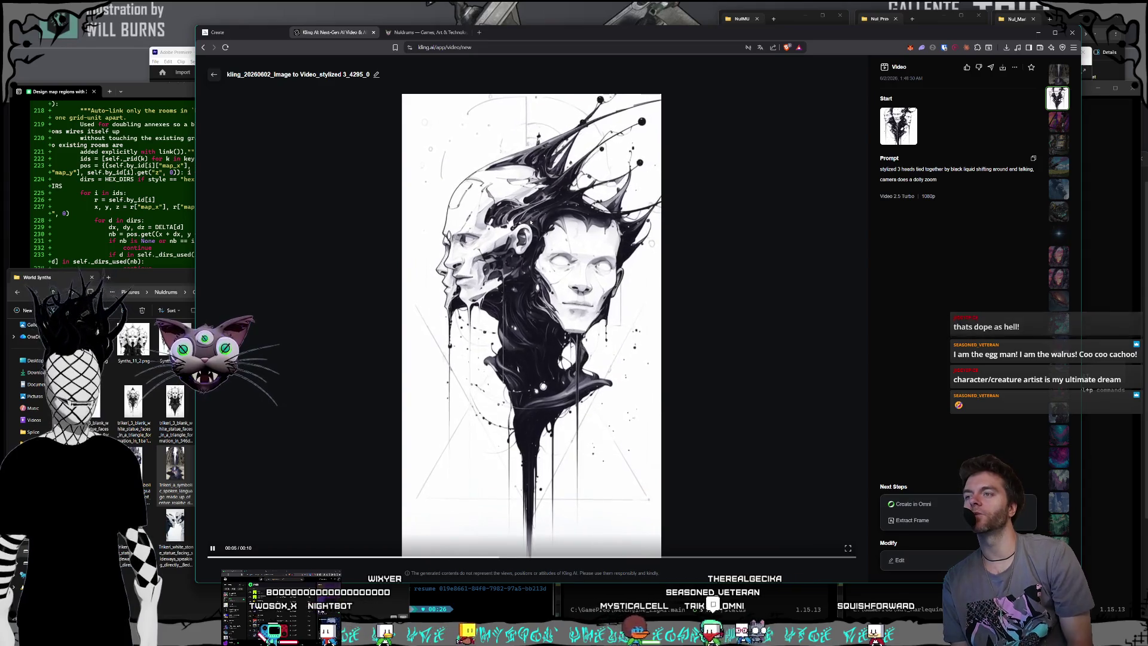
Pause the three-heads clip and go back to the generation feed.
click(658, 274)
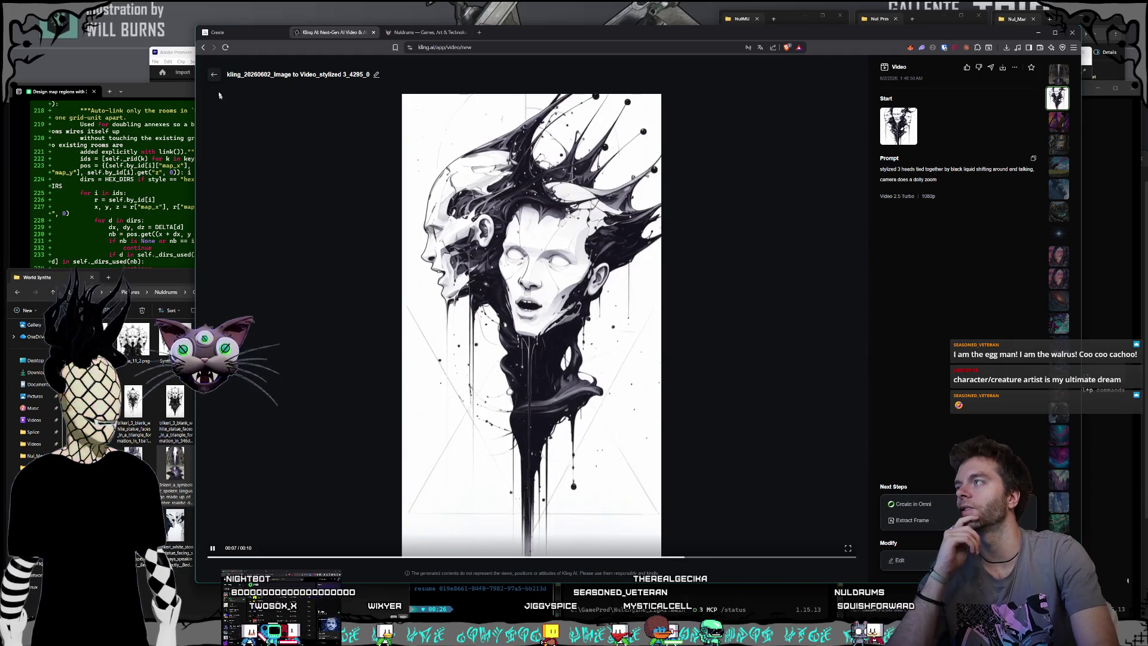
click(215, 74)
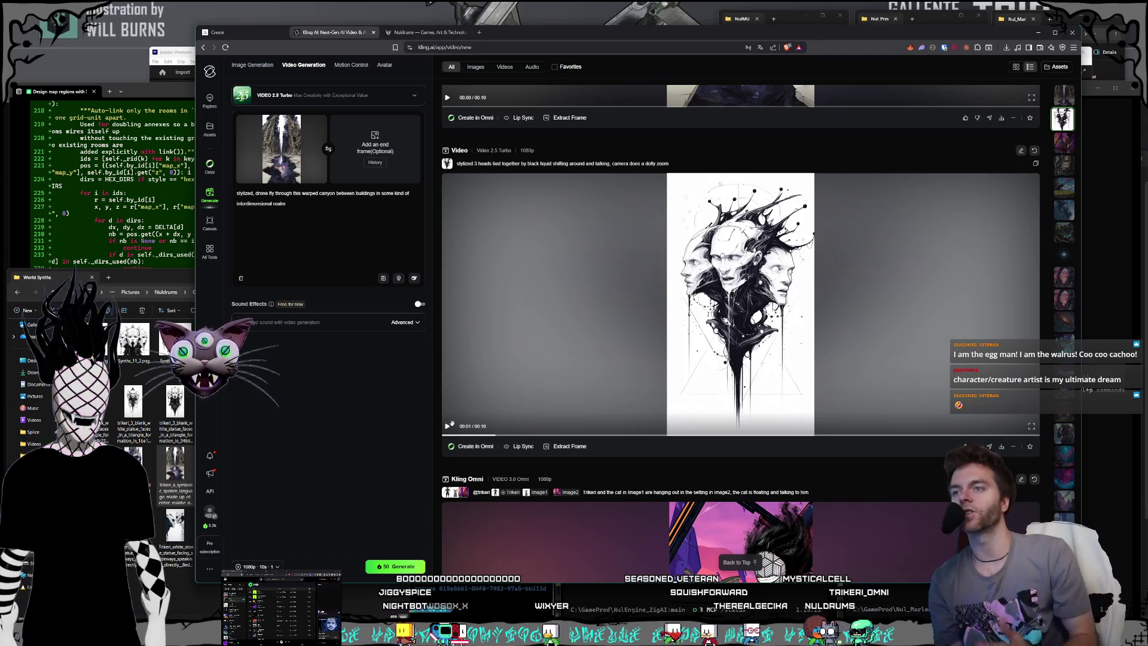
scroll(818, 468, down, 3)
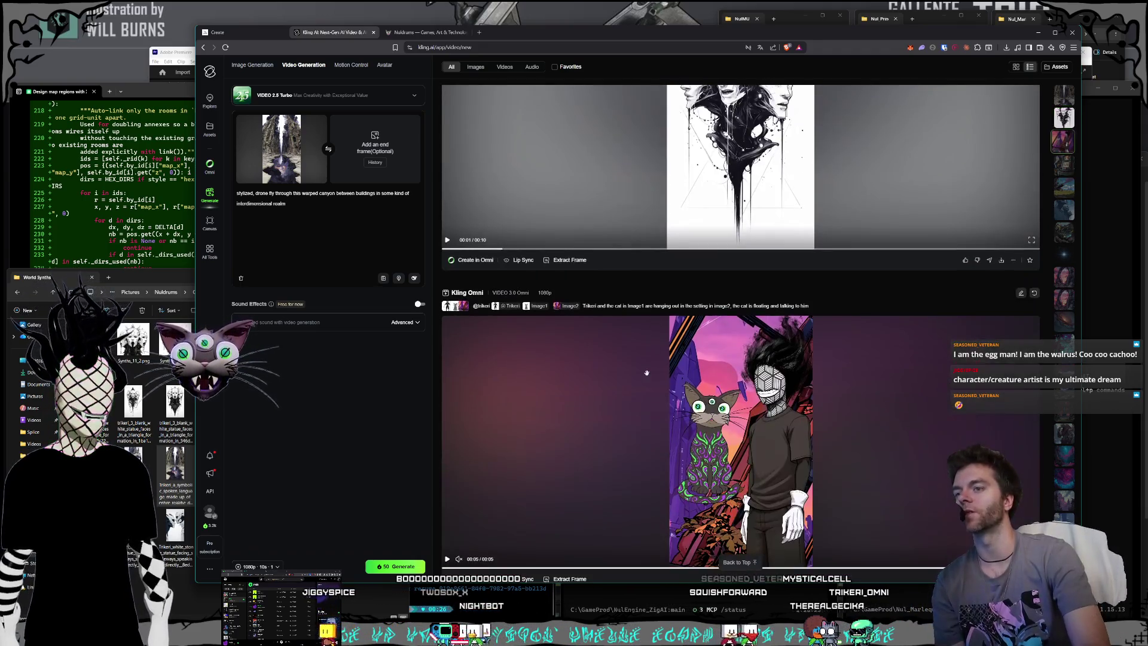
Watch the canyon drone-flight clip in full view, then pause it and return to the feed.
scroll(647, 372, up, 8)
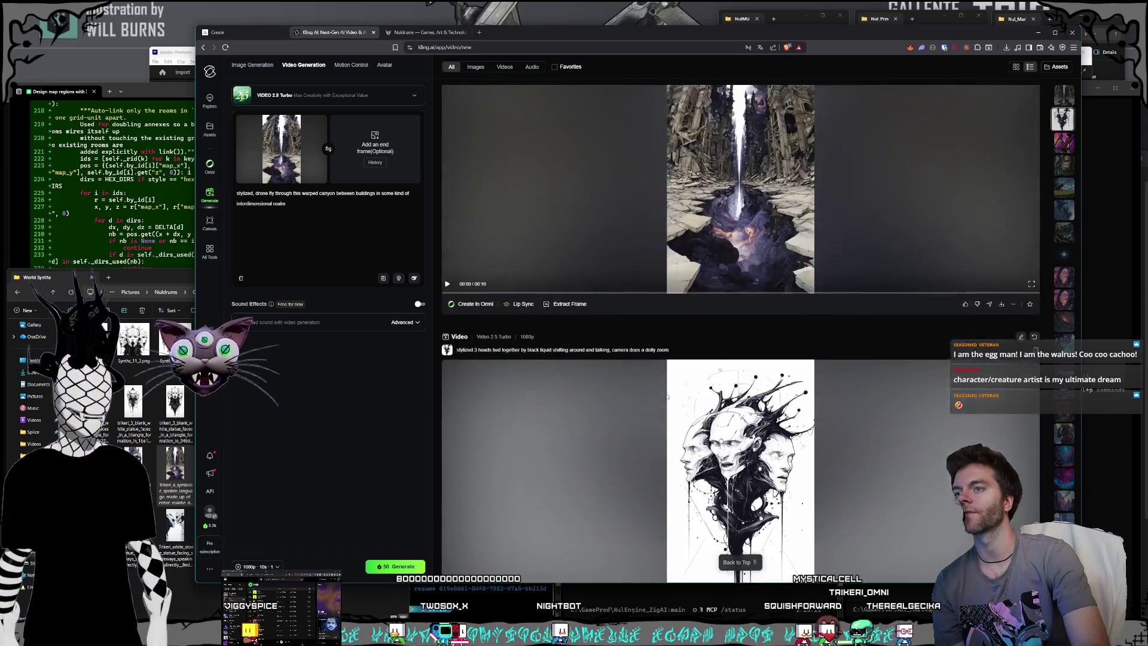
click(675, 278)
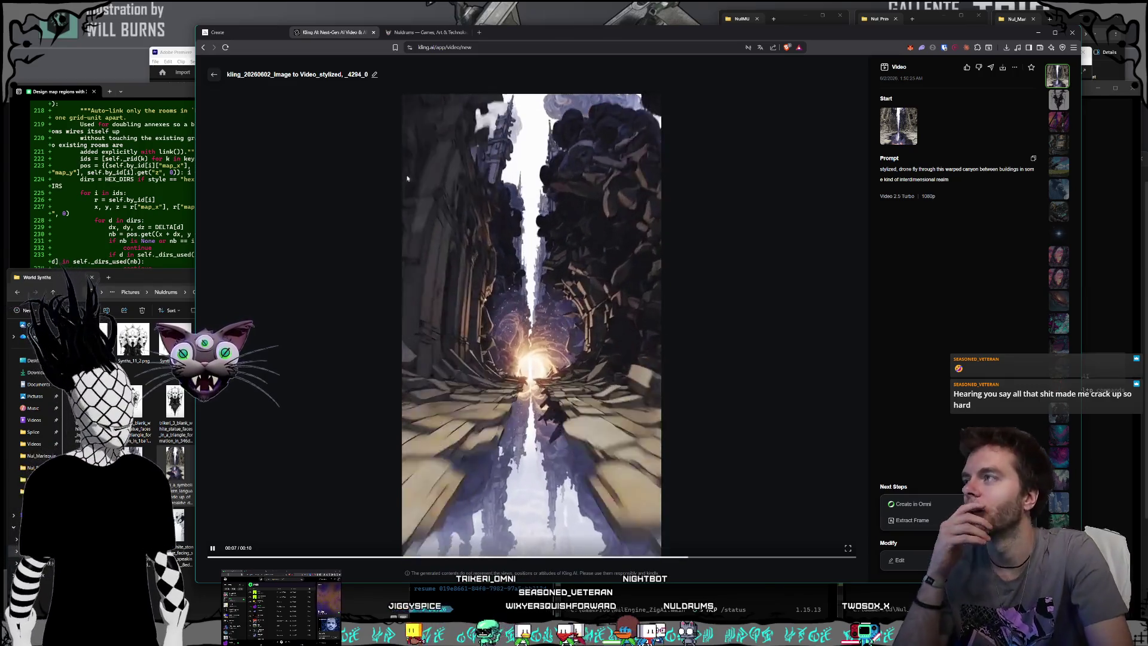
click(442, 252)
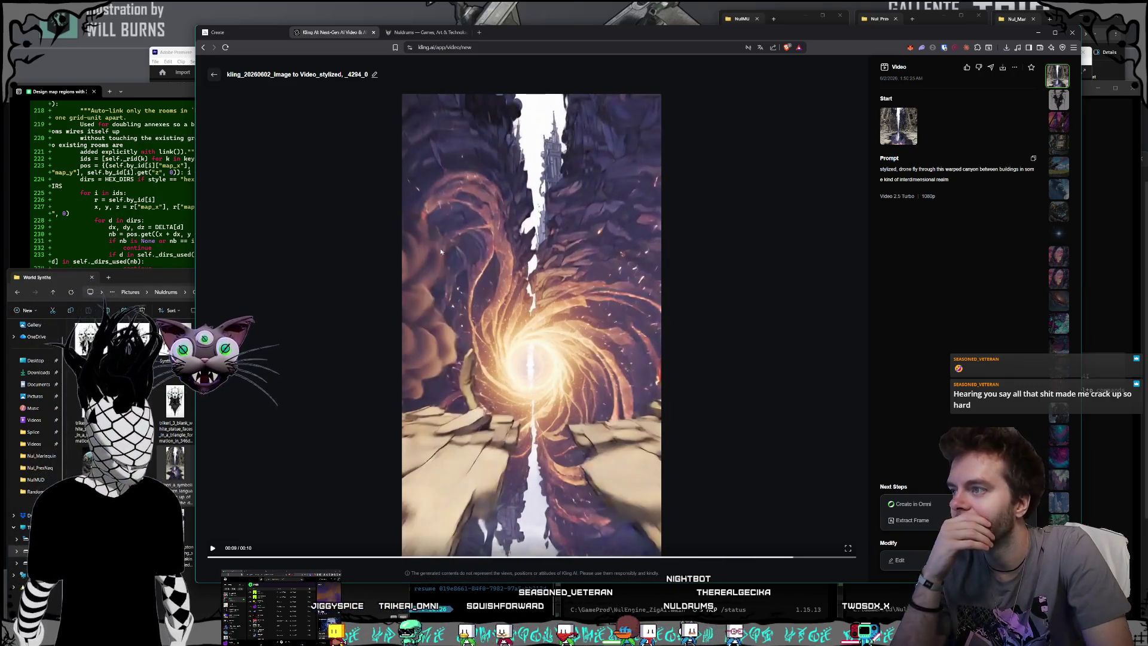
click(213, 74)
click(144, 277)
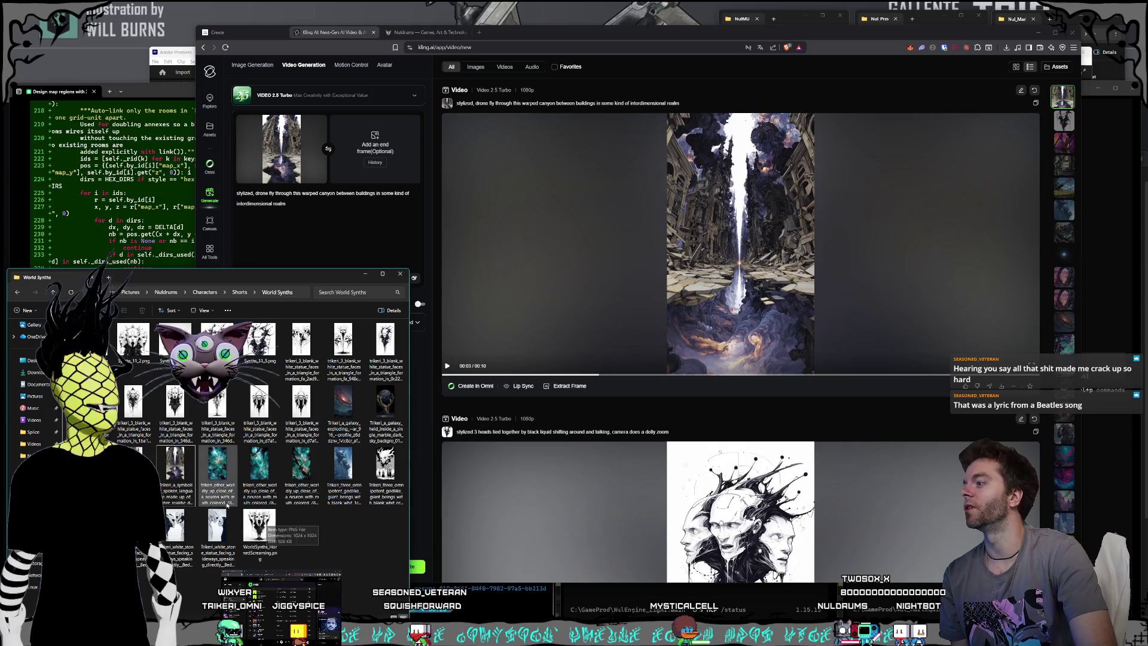
Load the skull-castle image as the start frame and select the old canyon text after 'stylized,'.
click(133, 469)
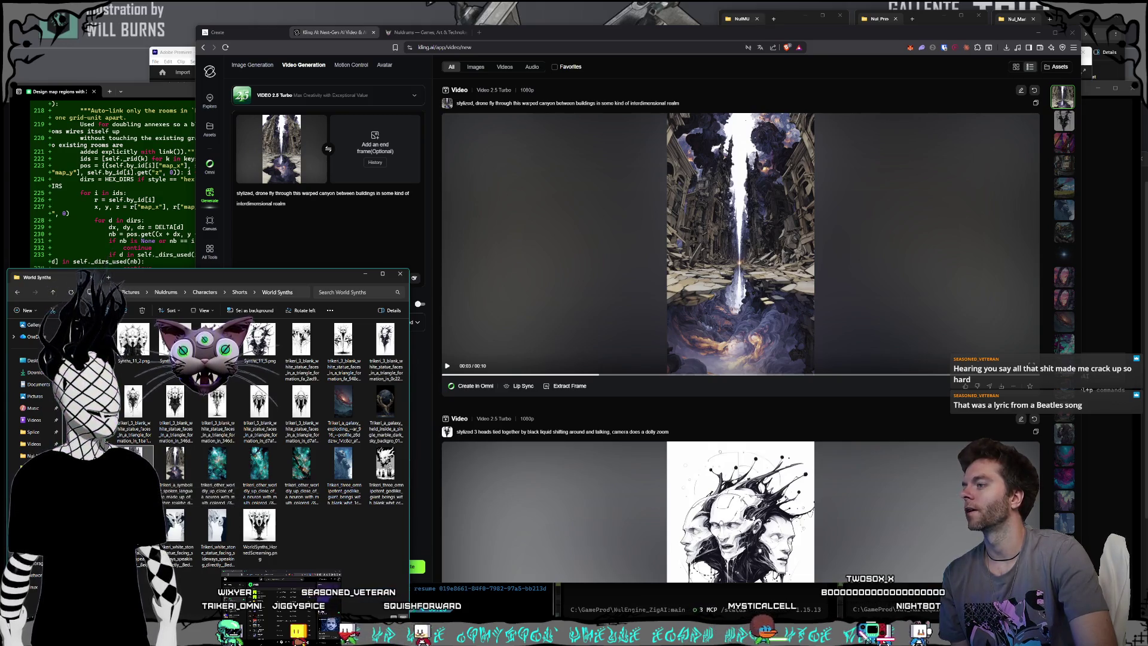
click(270, 175)
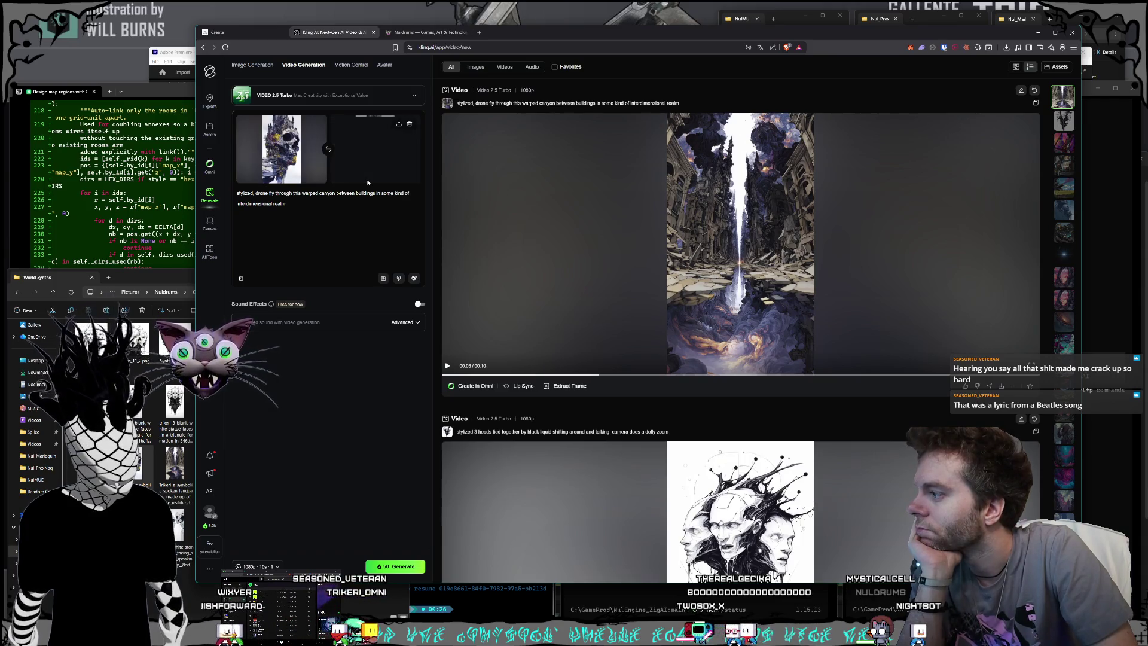
click(295, 203)
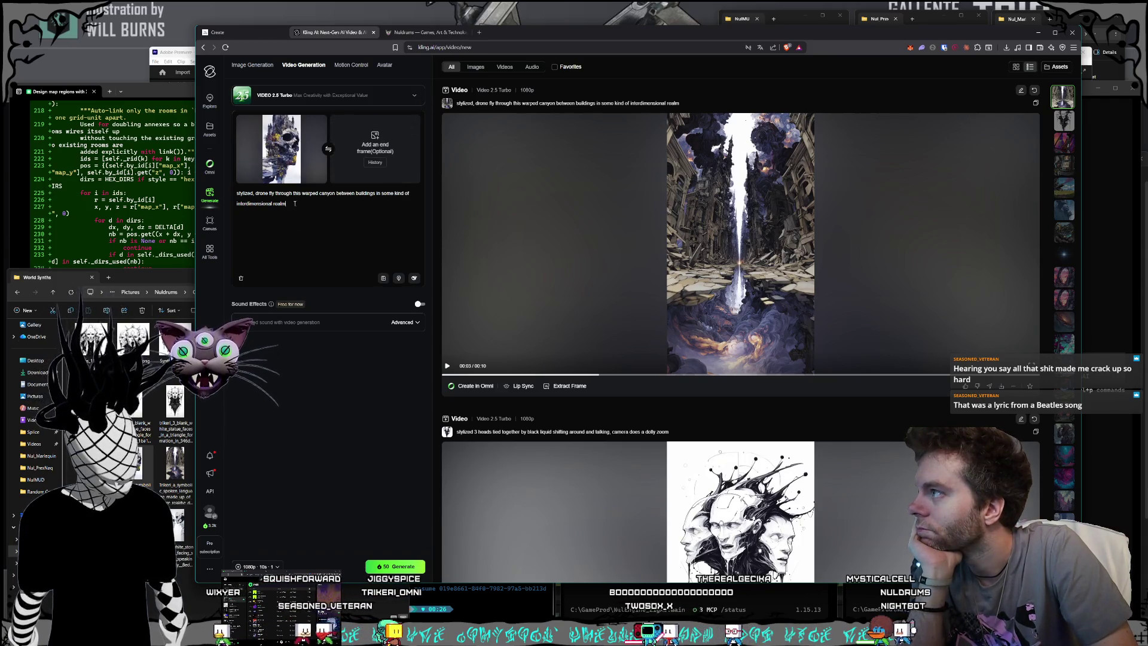
shift+click(255, 193)
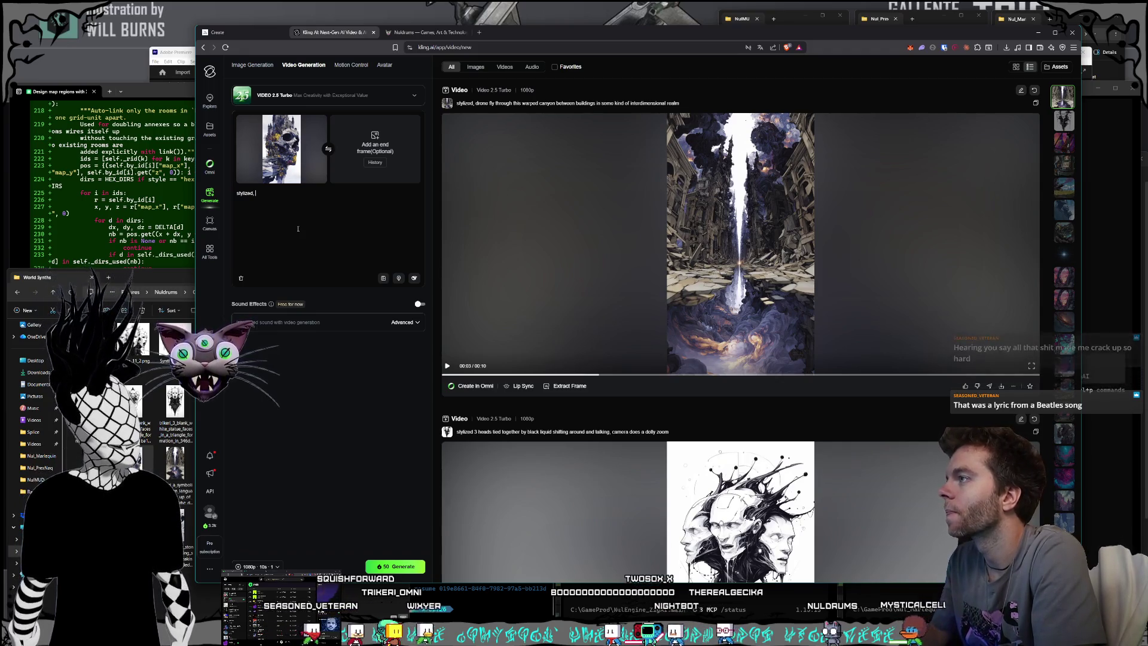
Prompt the camera following the path and looking up at this floating castle island, then generate.
text(camera follow)
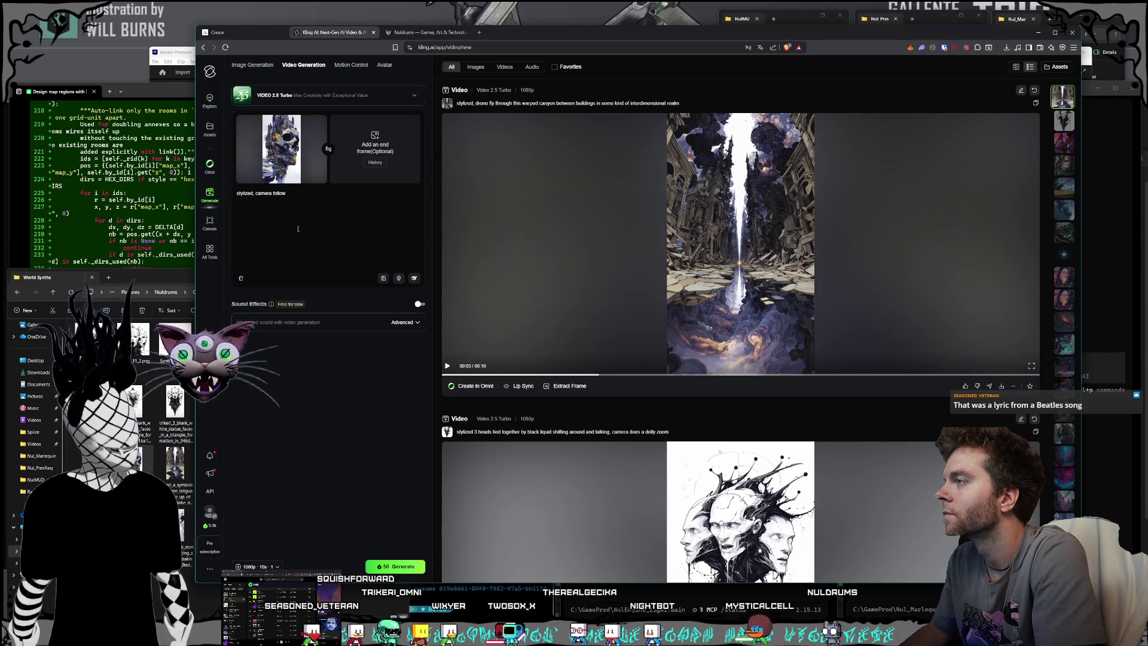
text(s along)
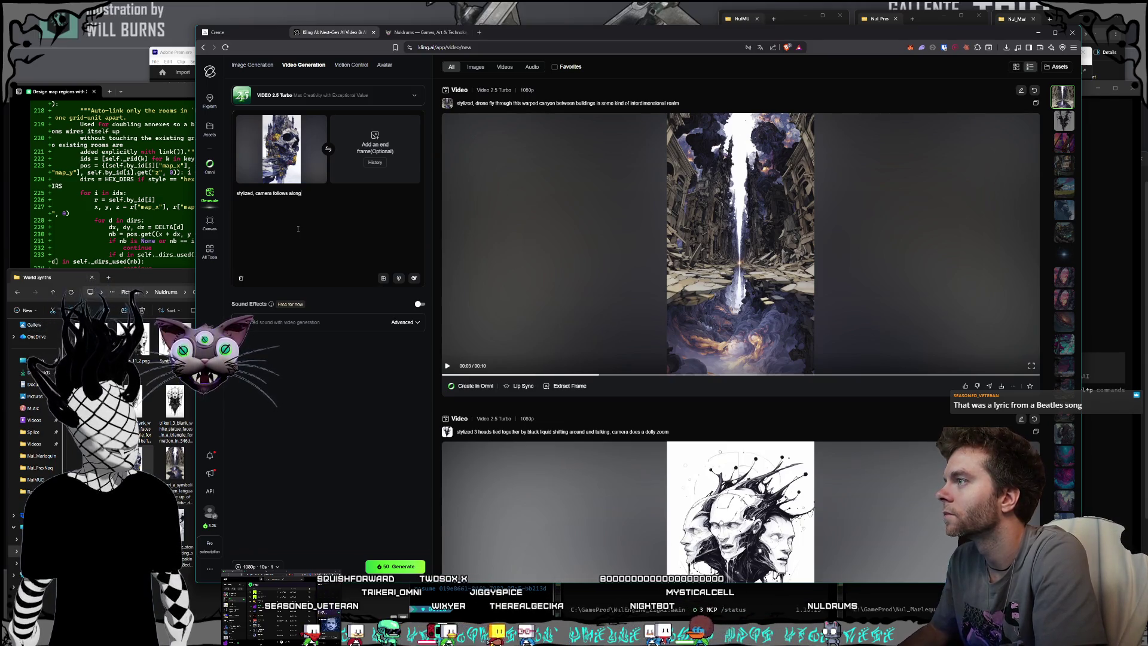
text( the path)
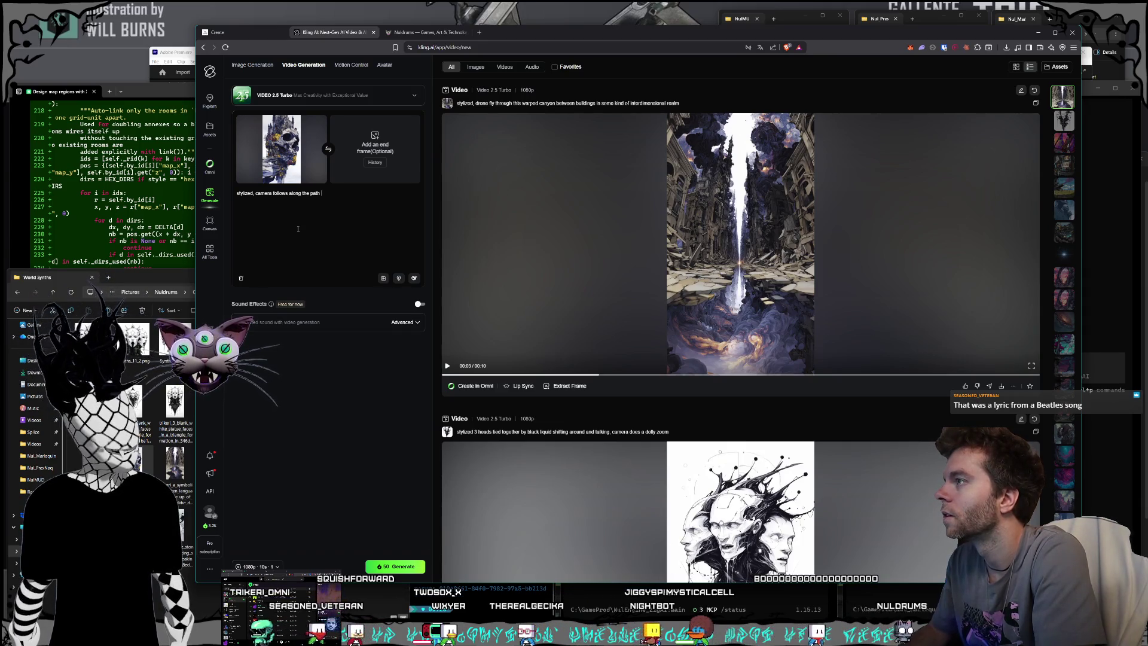
text( looks up at the)
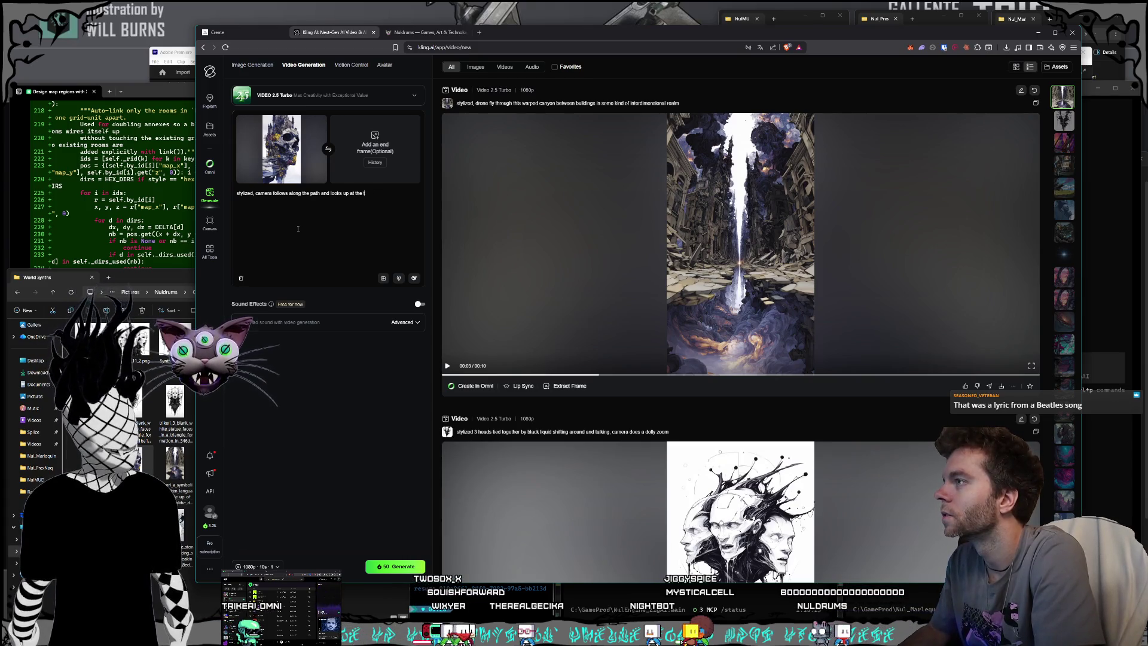
text(buil)
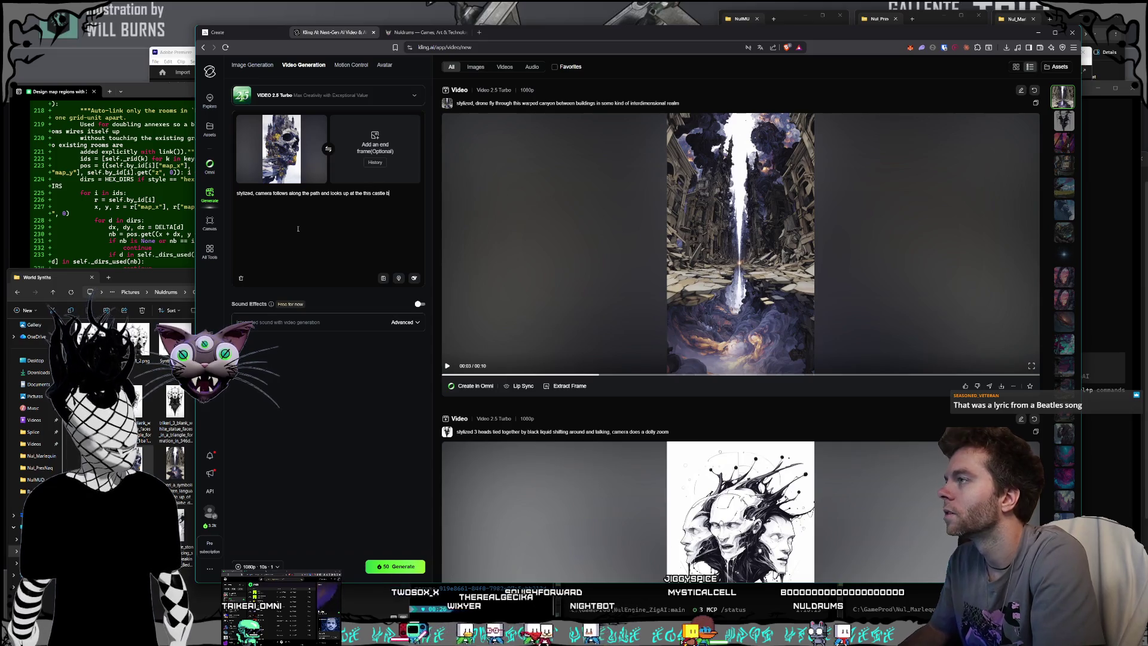
key(BackSpace)
key(BackSpace)
key(BackSpace)
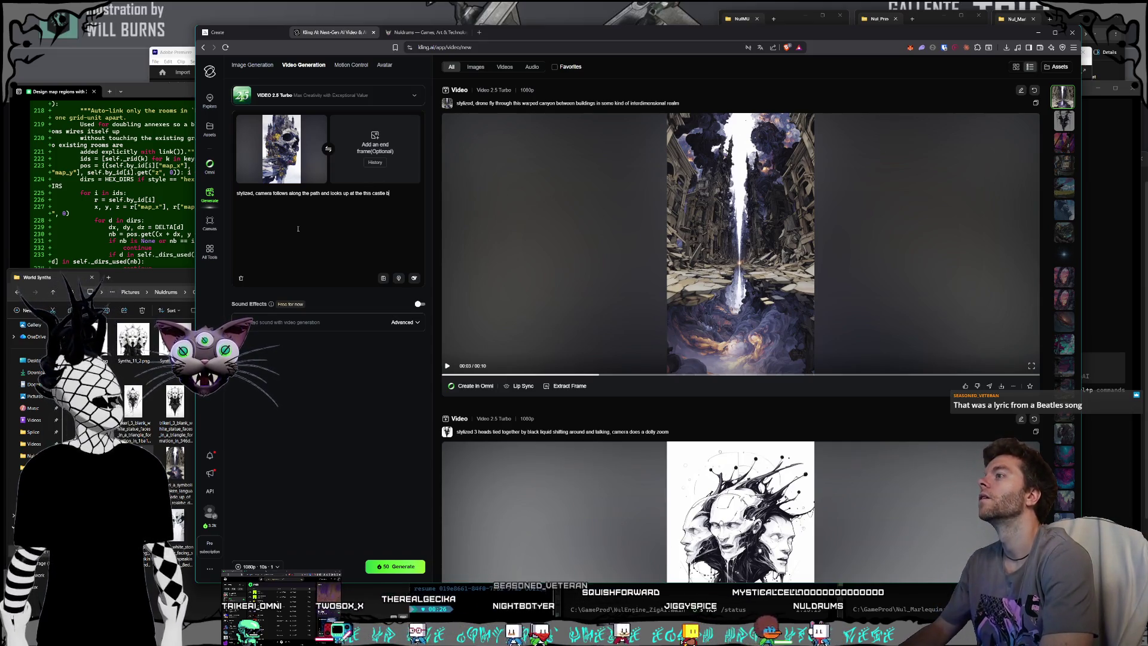
text(this floa)
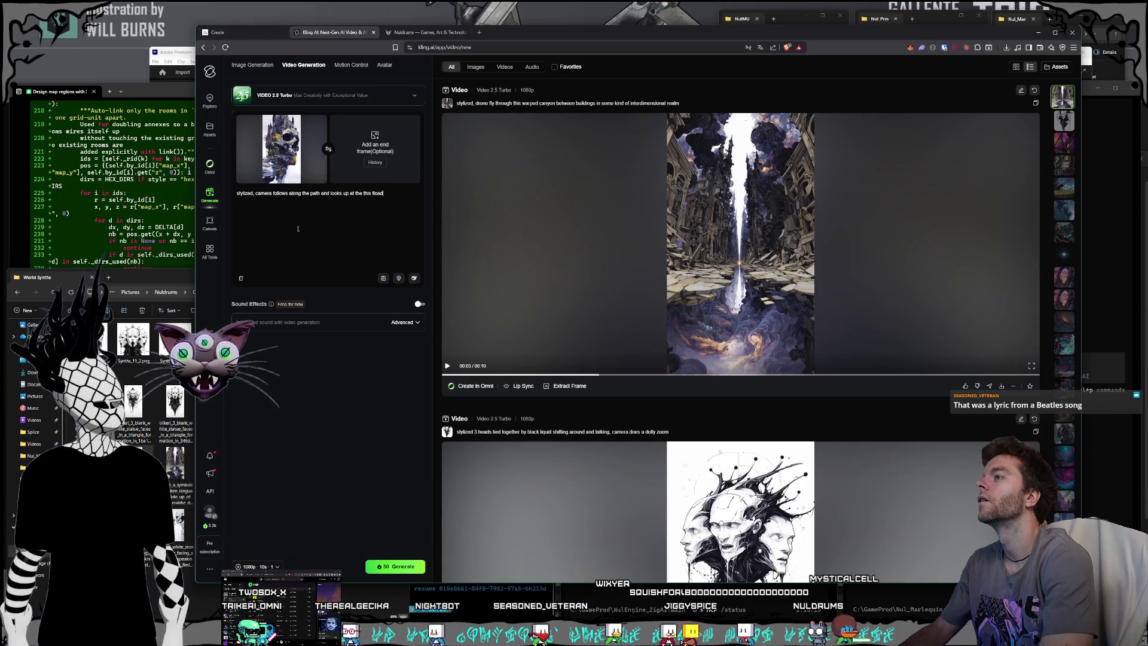
text(ting castle isl)
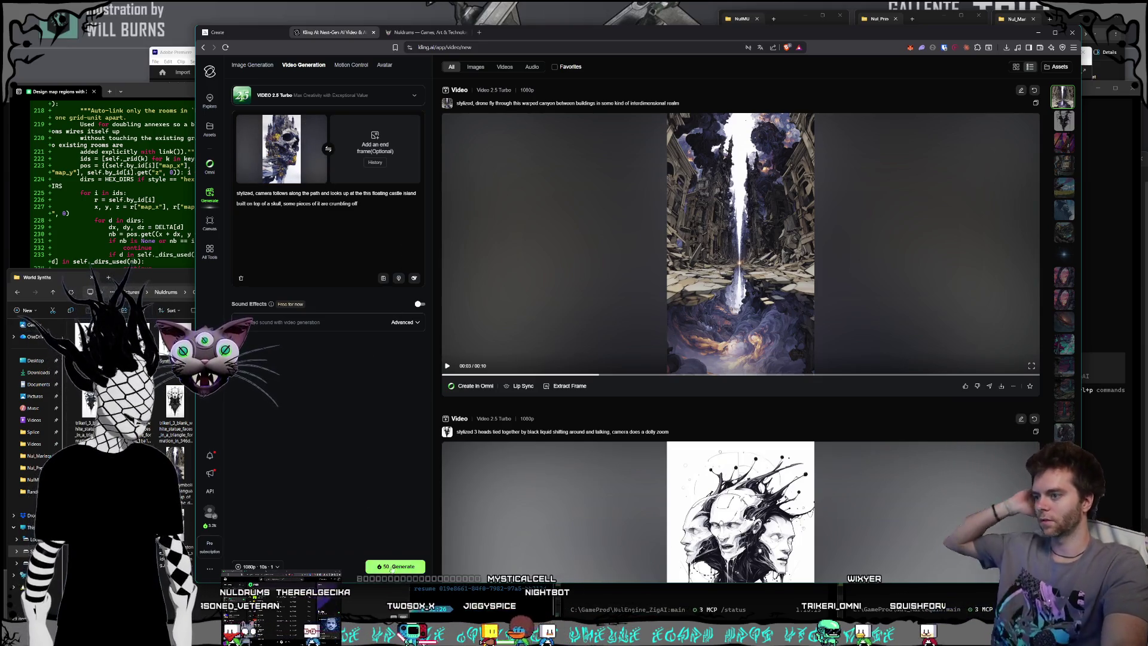
click(395, 567)
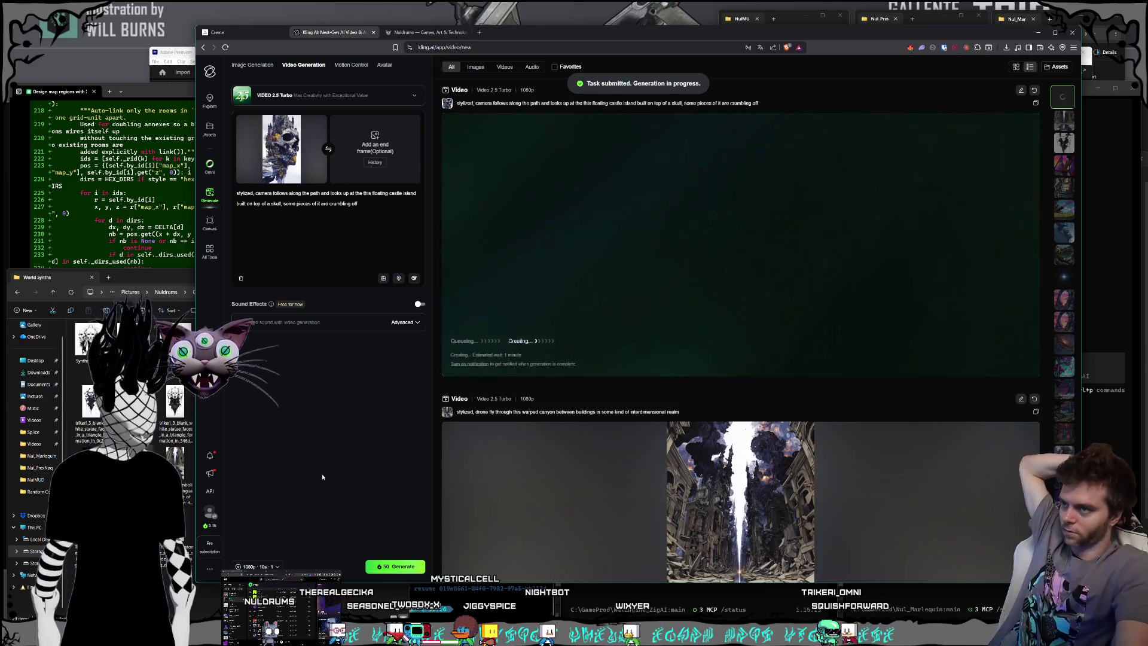
scroll(669, 323, down, 8)
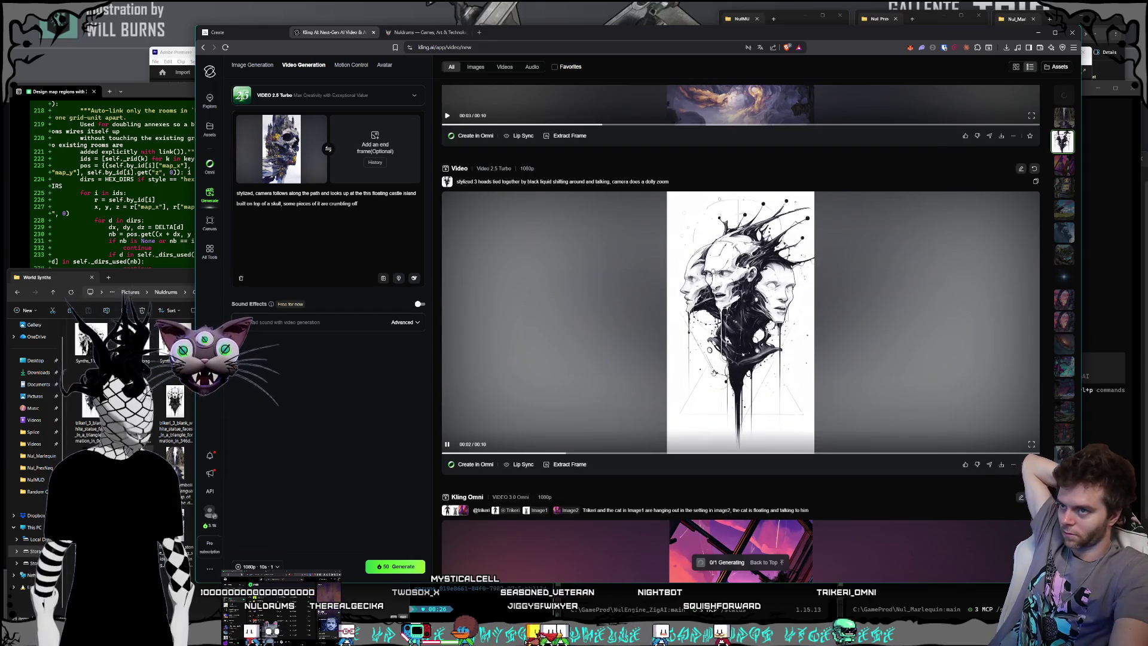
scroll(678, 343, up, 2)
scroll(677, 344, up, 5)
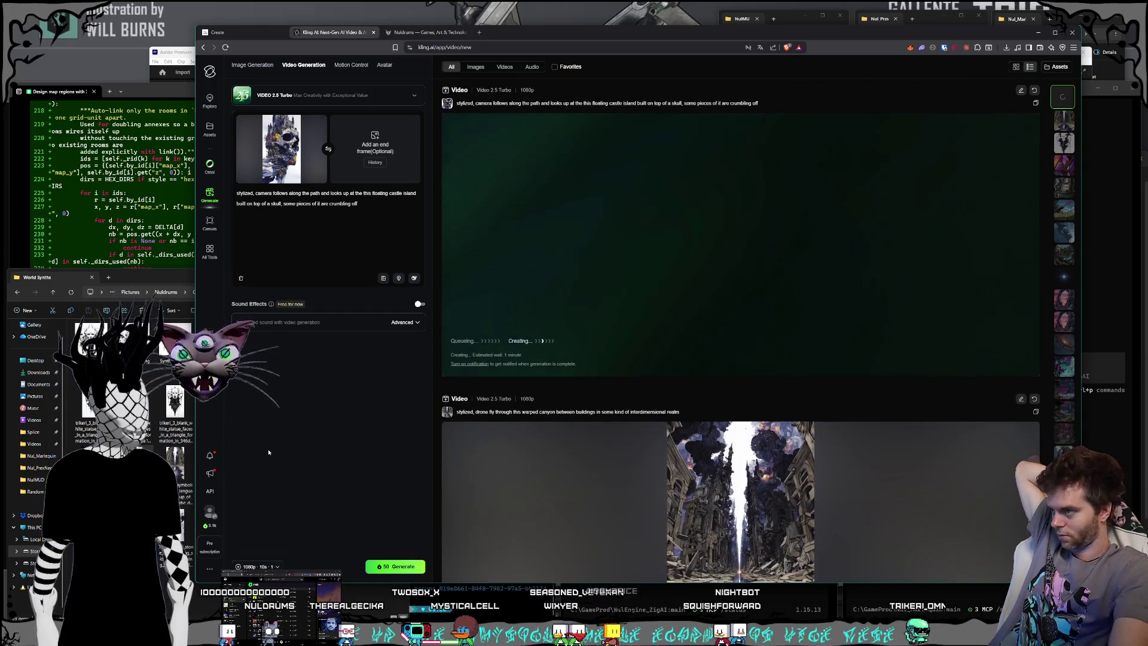
click(144, 279)
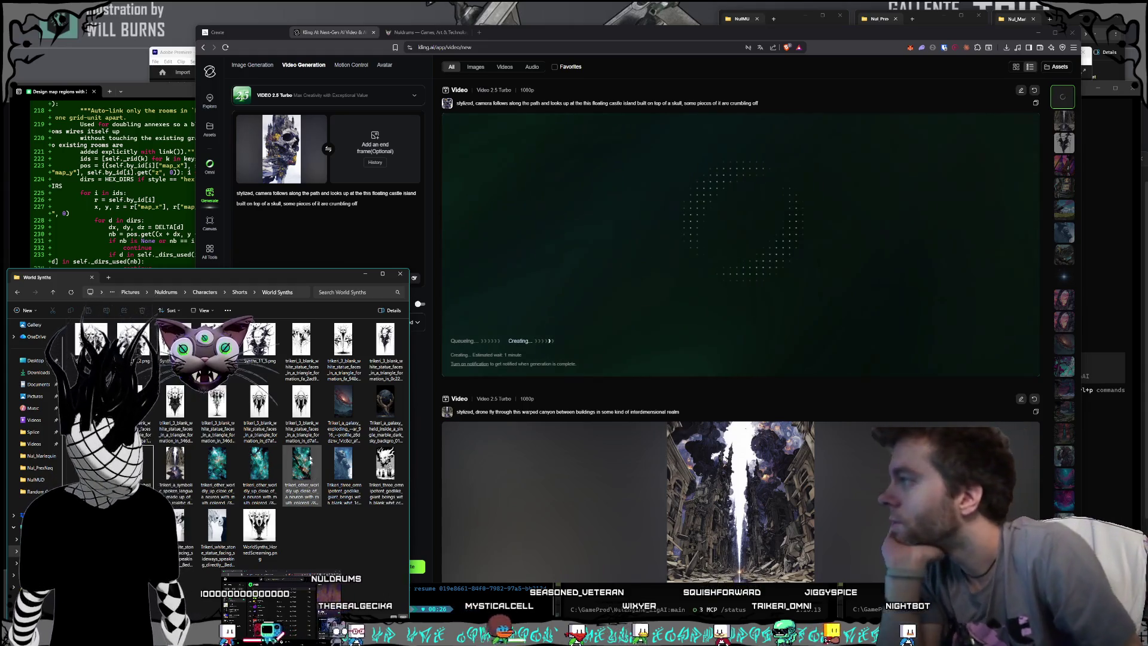
Replace the skull start frame with the ink three-faces image.
click(392, 353)
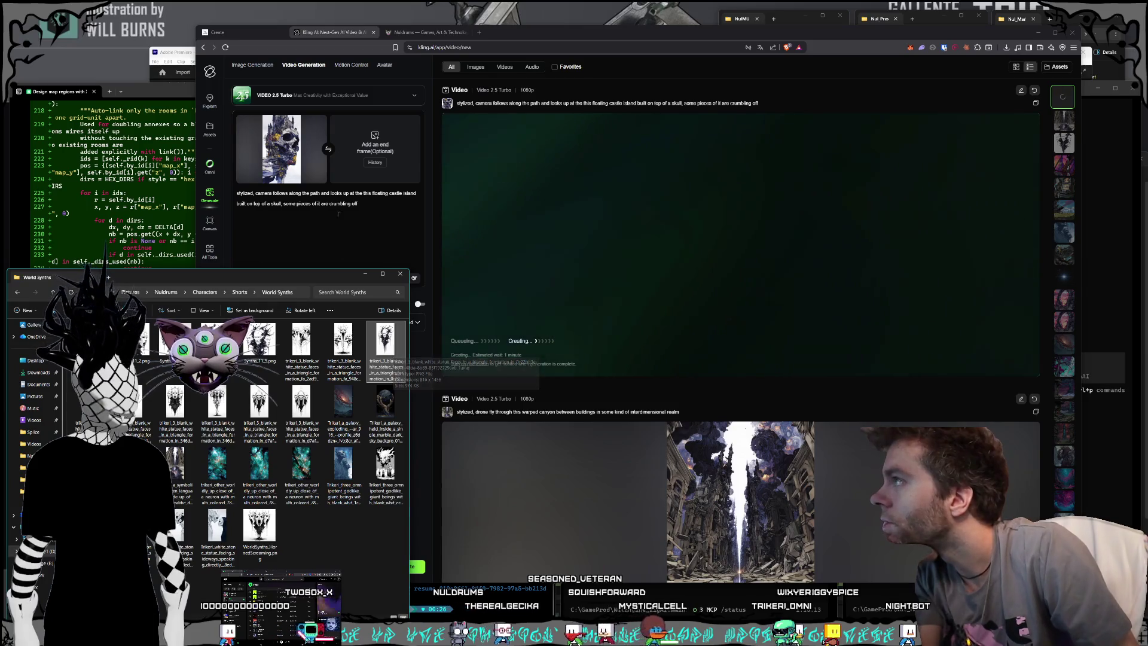
click(317, 122)
click(180, 278)
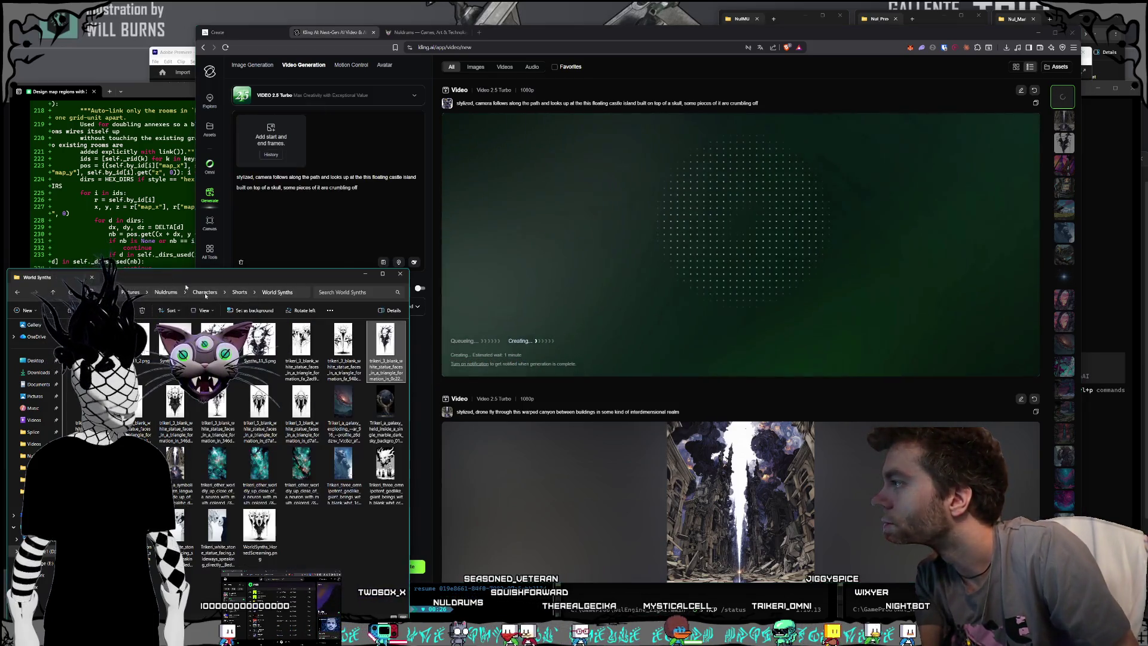
drag(386, 345, 306, 165)
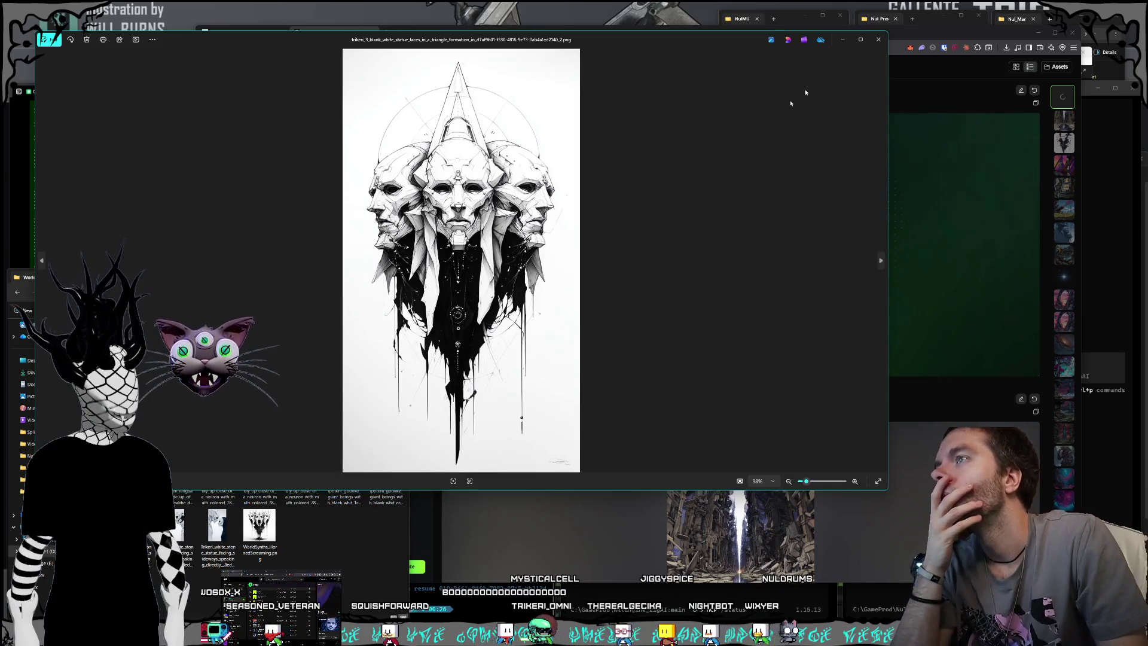
Delete an unwanted statue-faces image and preview the next images in Photos.
click(878, 39)
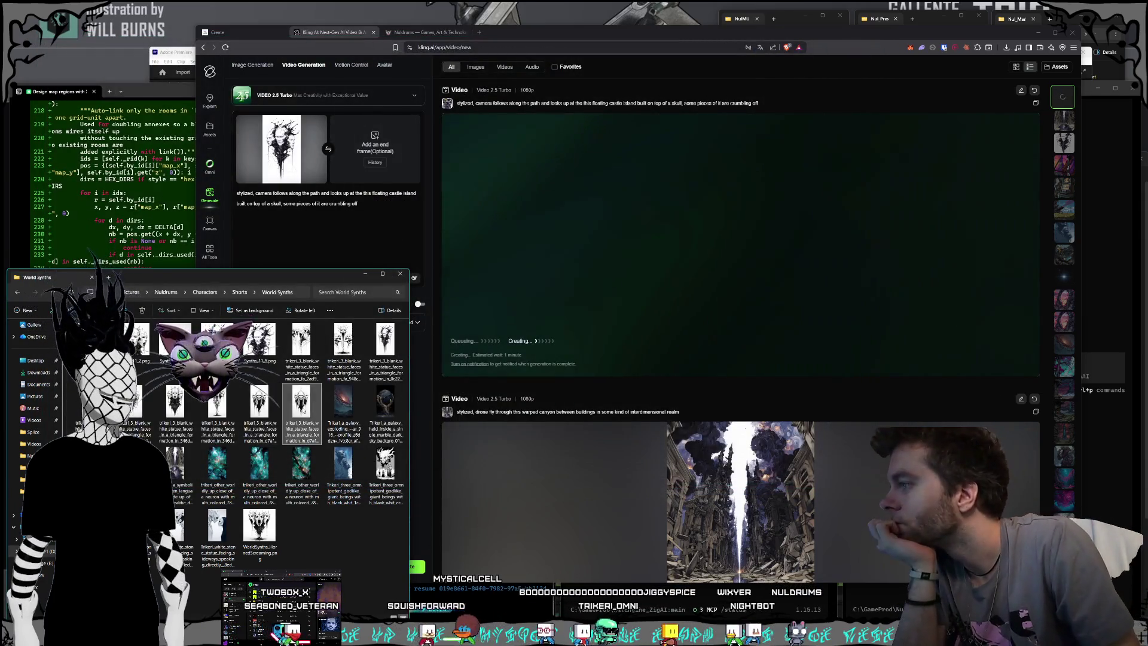
key(Delete)
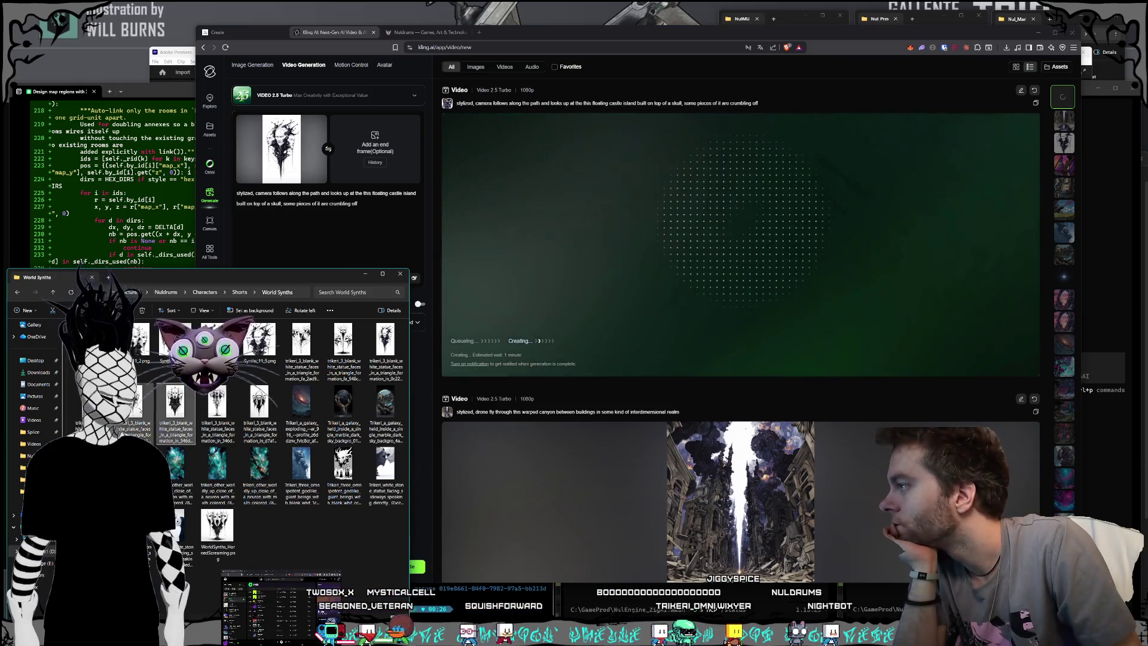
double_click(259, 413)
key(Right)
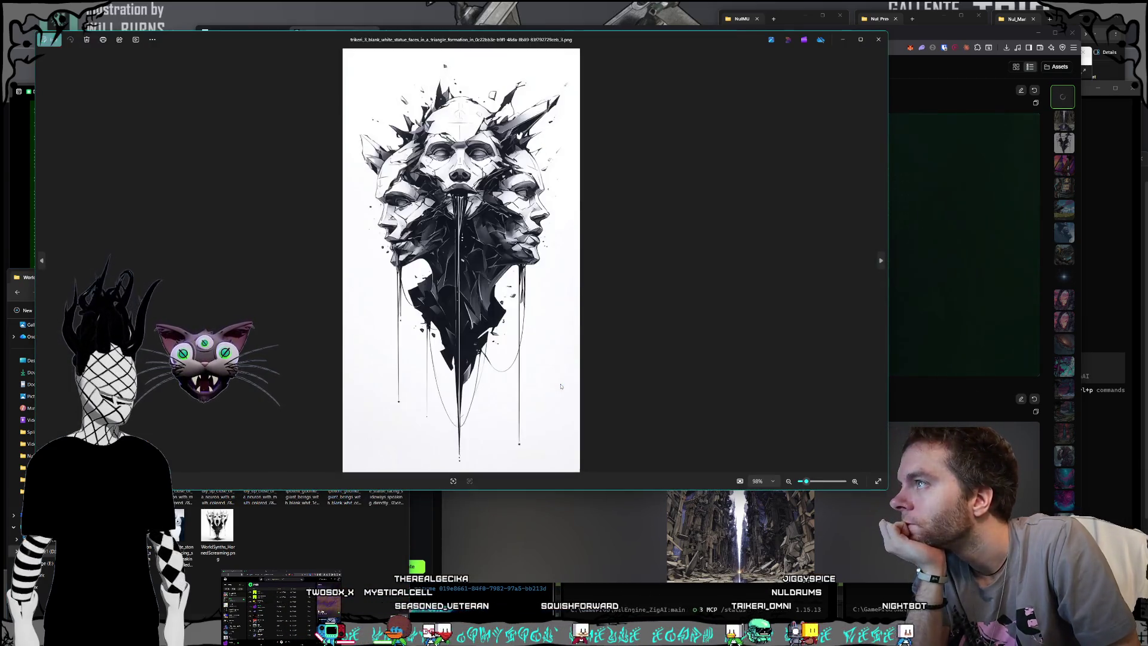
click(884, 41)
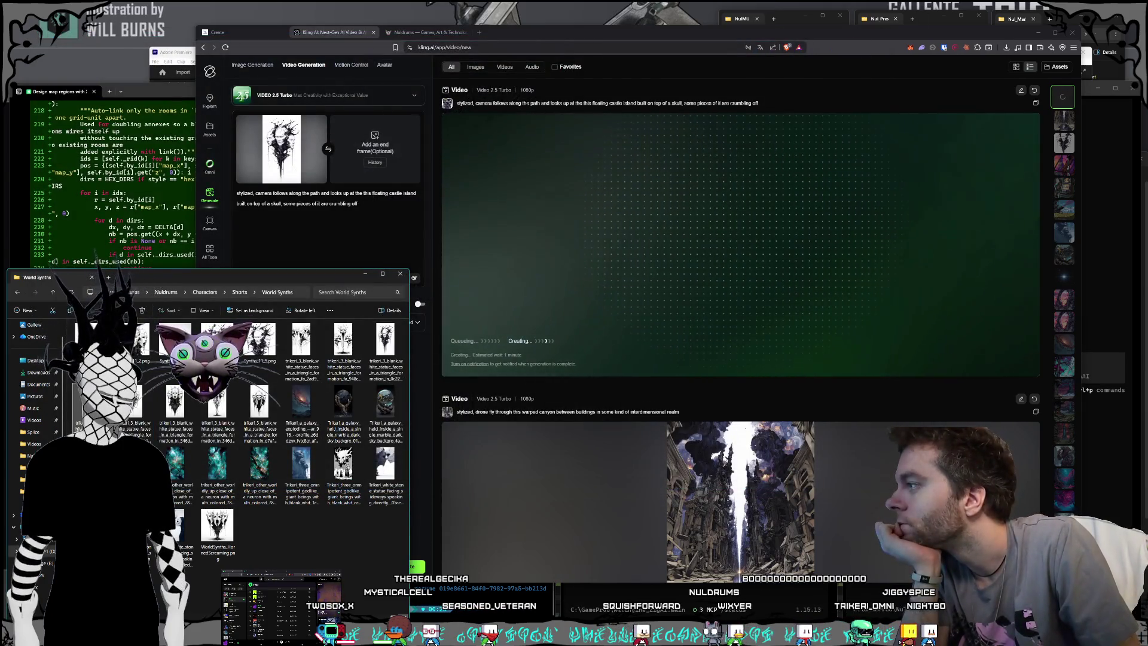
Add a second ink image as the end frame and clear the skull-castle text after 'stylized,'.
click(383, 170)
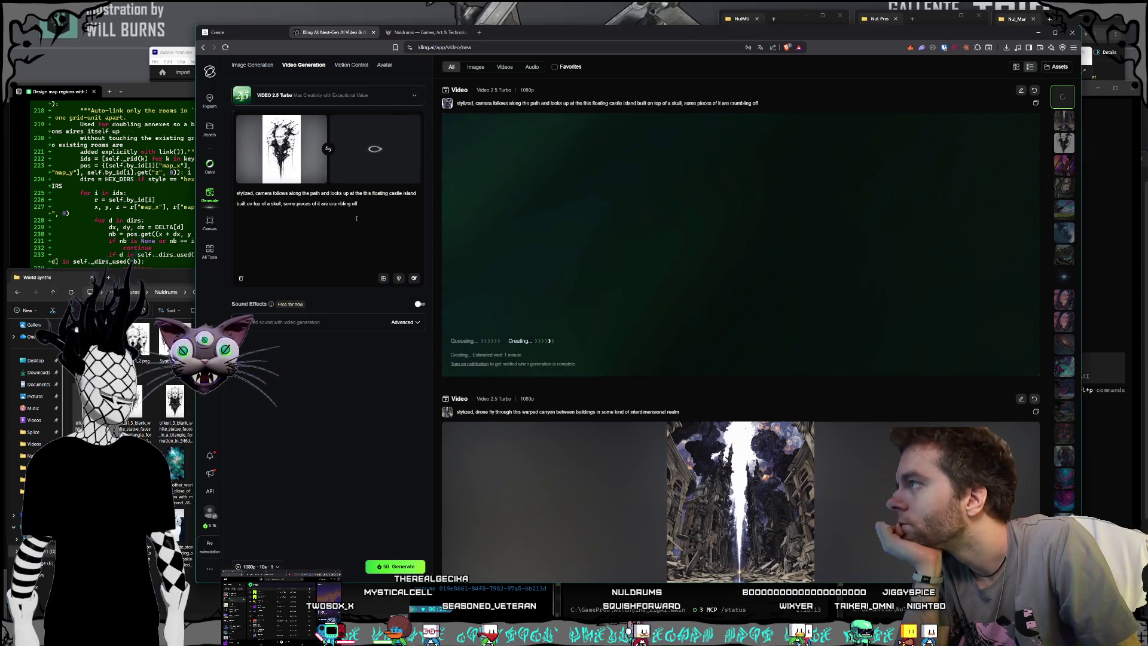
drag(259, 201, 256, 194)
key(BackSpace)
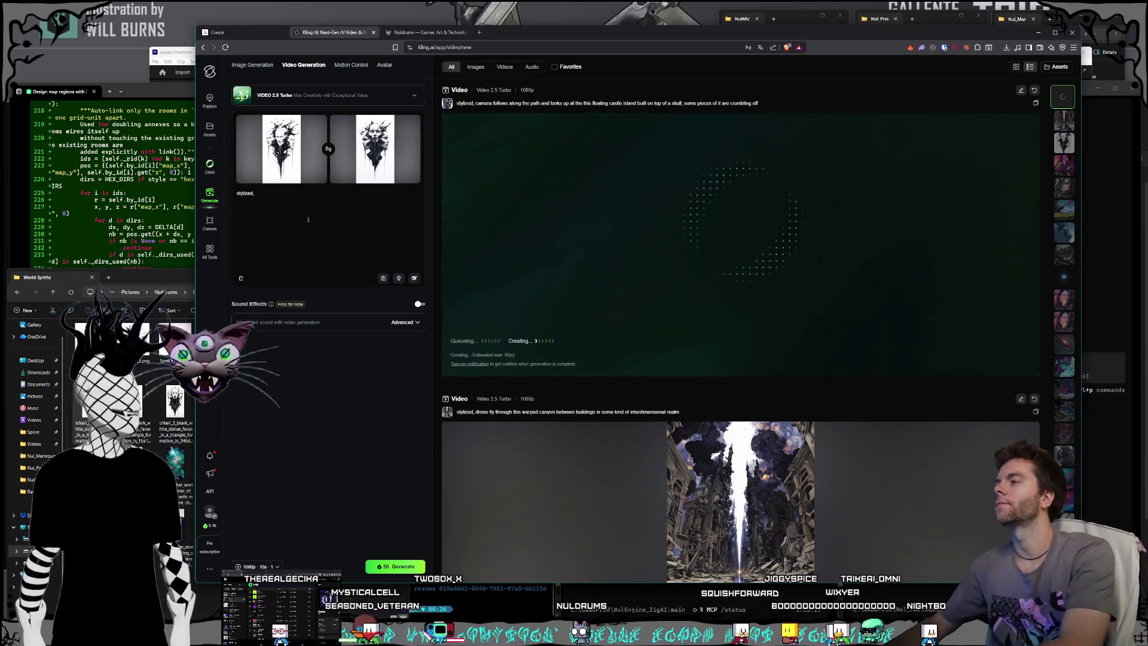
Prompt faces connected by black goop that's moving around and morphing, with 5-second length.
text( faces)
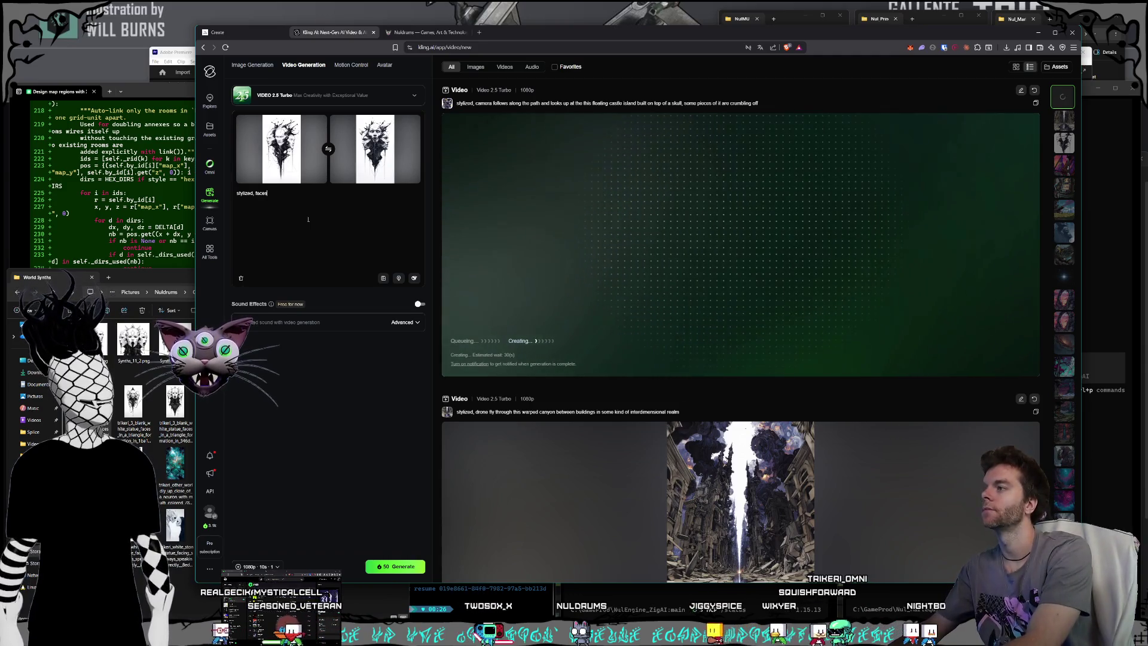
text( connected b)
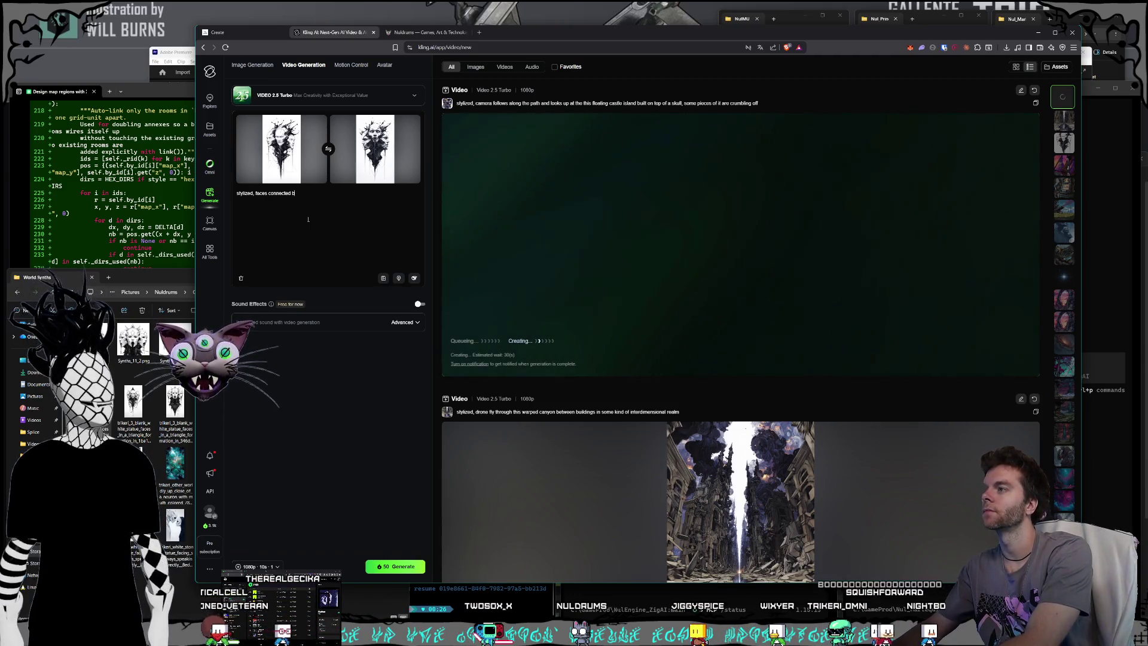
text(y black goop moving)
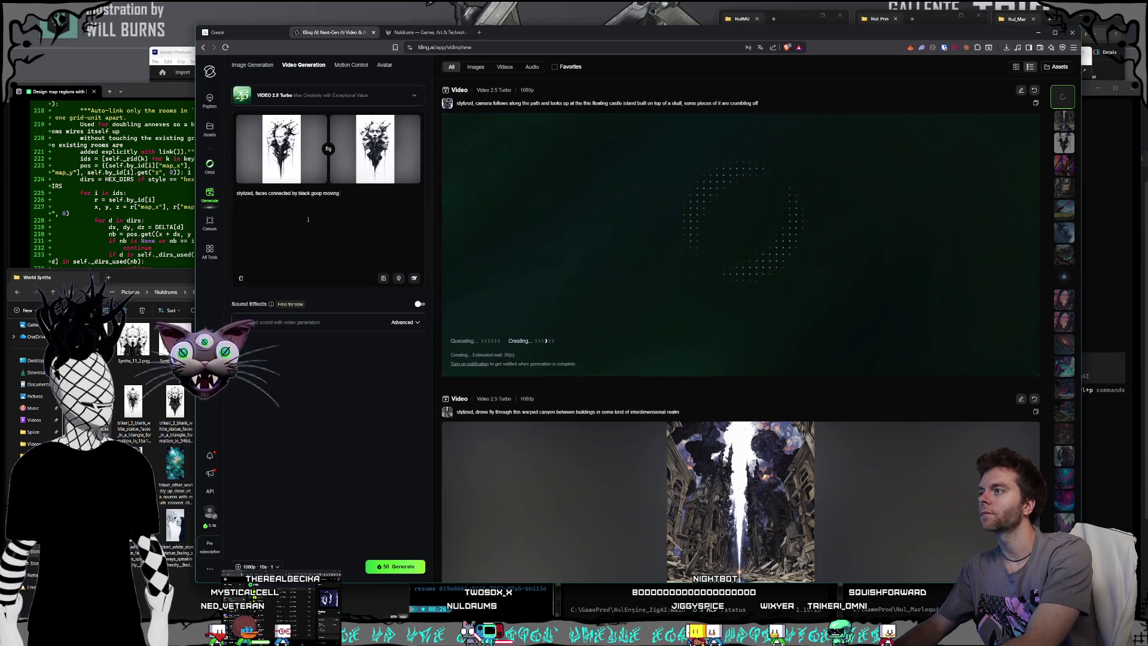
text( aroun)
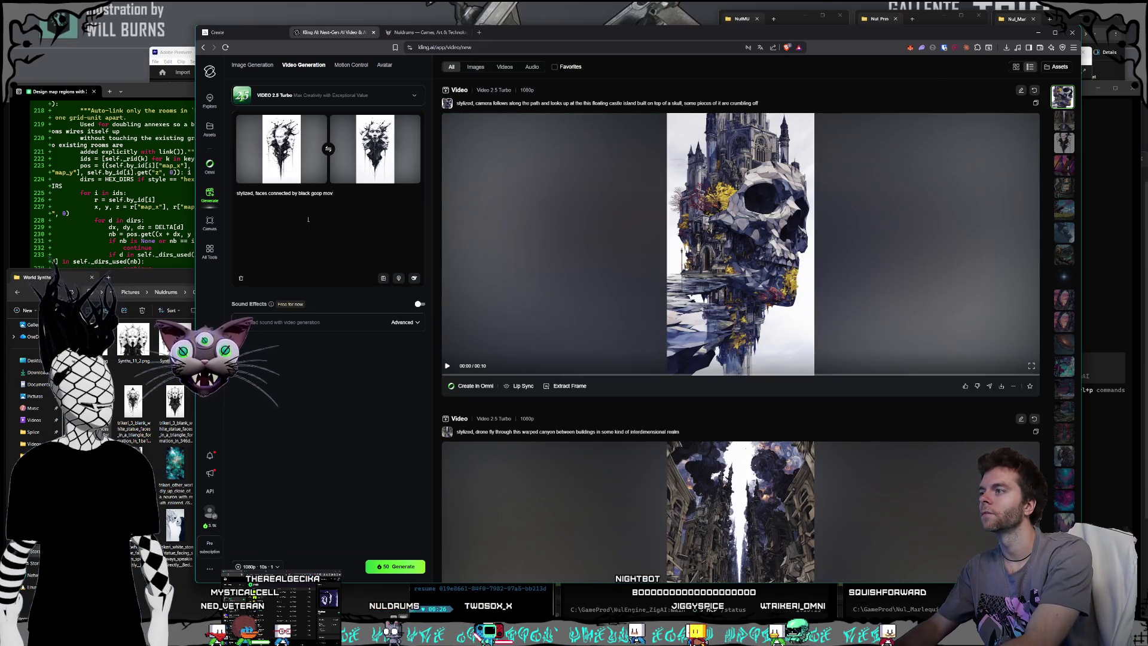
key(BackSpace)
key(BackSpace)
key(BackSpace)
text(thats mo)
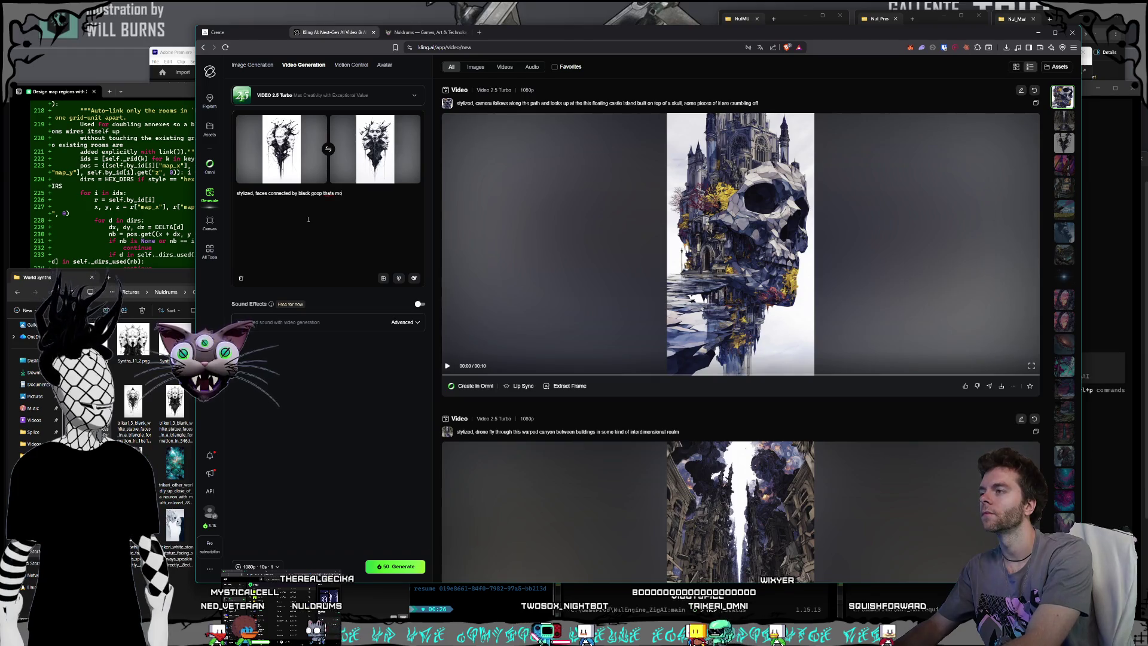
text(ving around an)
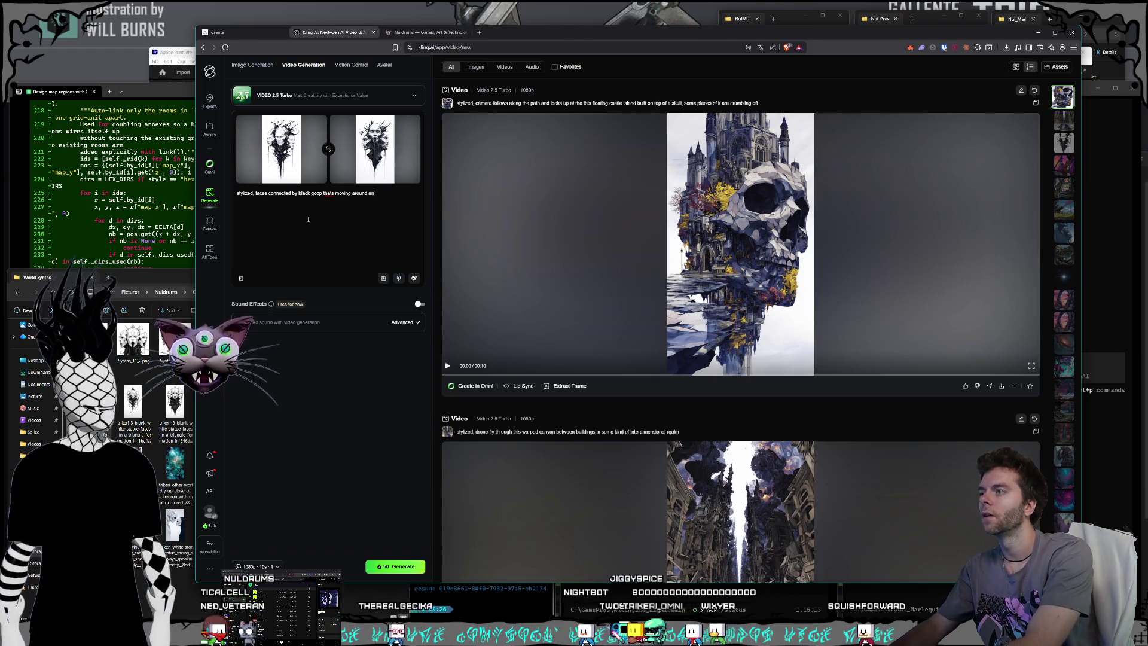
text(d morphing)
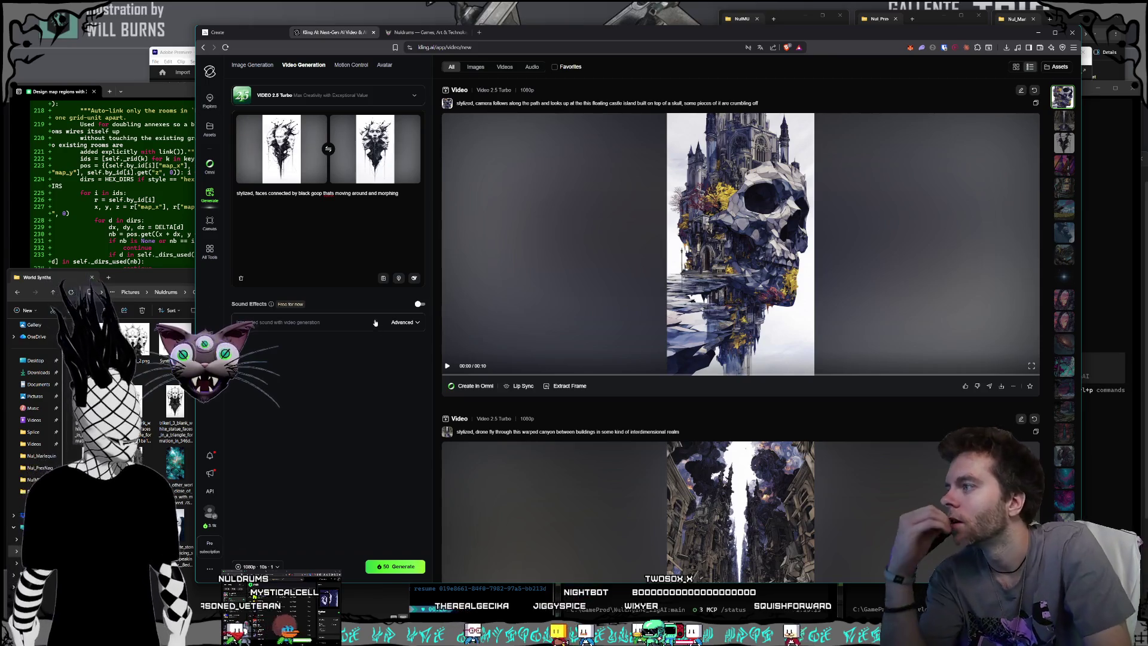
click(258, 566)
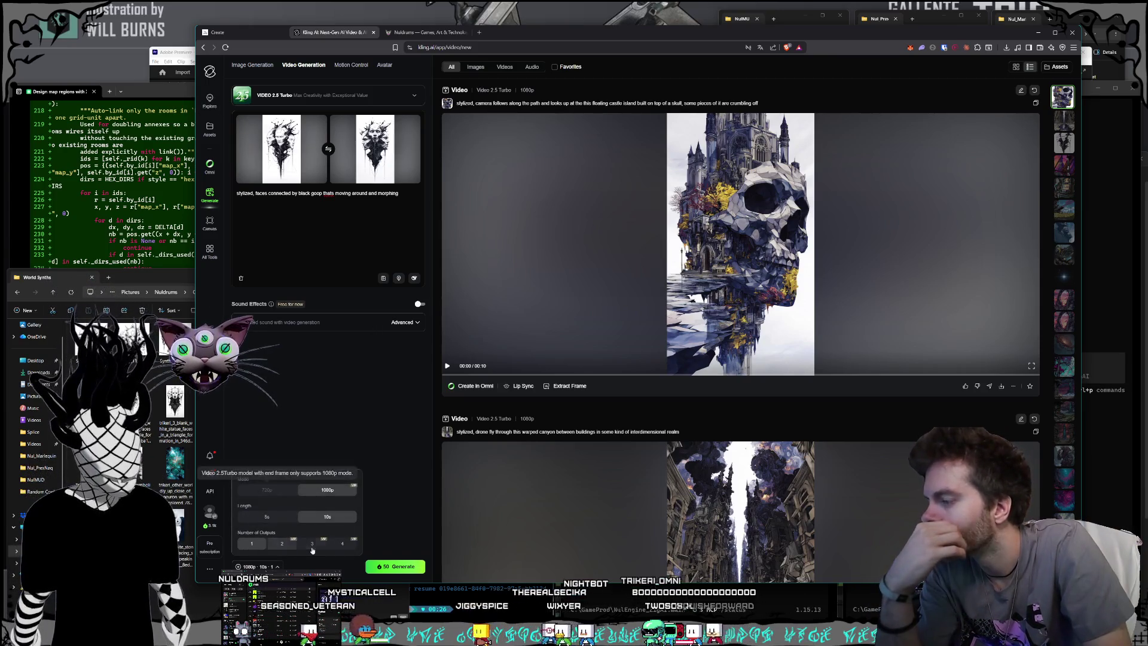
click(267, 516)
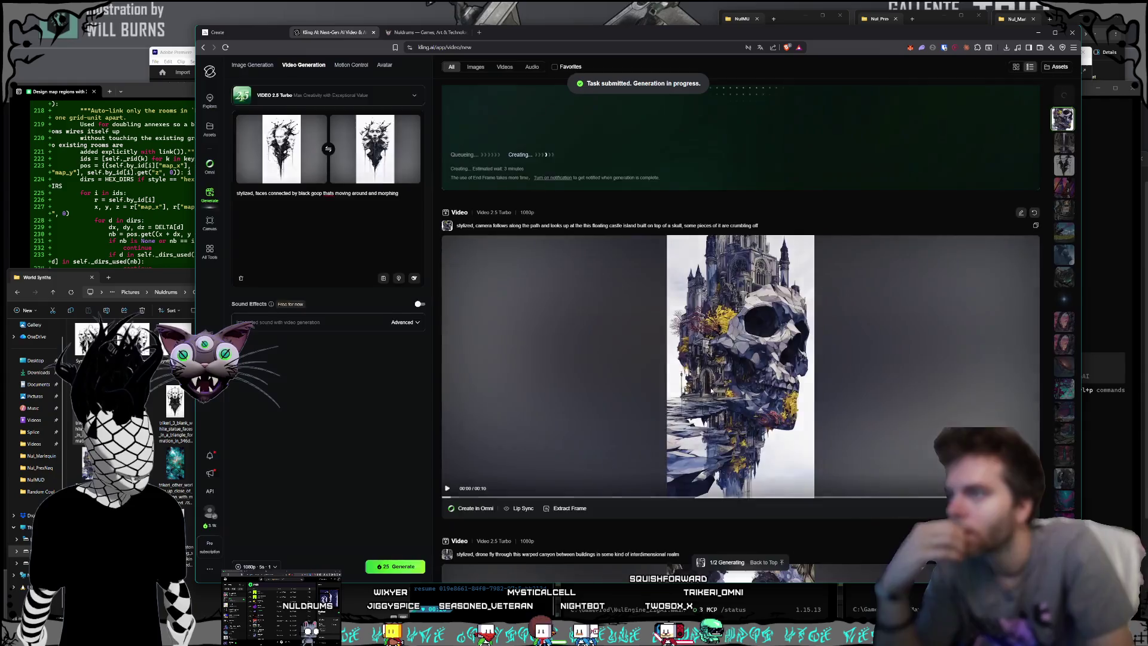
click(653, 400)
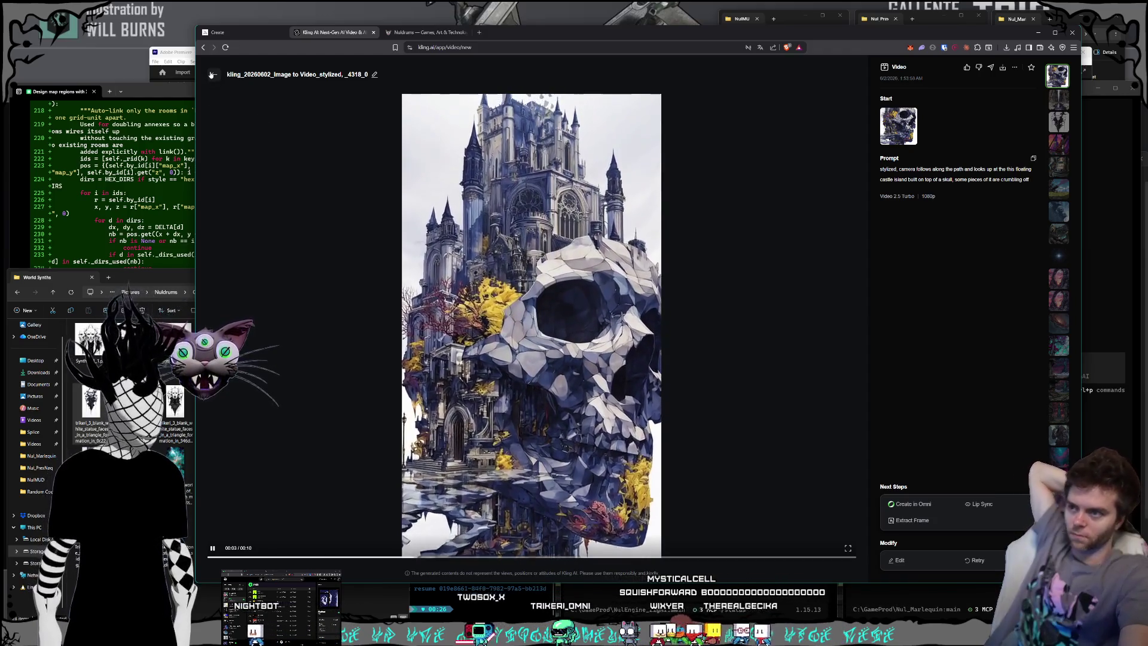
click(211, 73)
scroll(656, 384, down, 4)
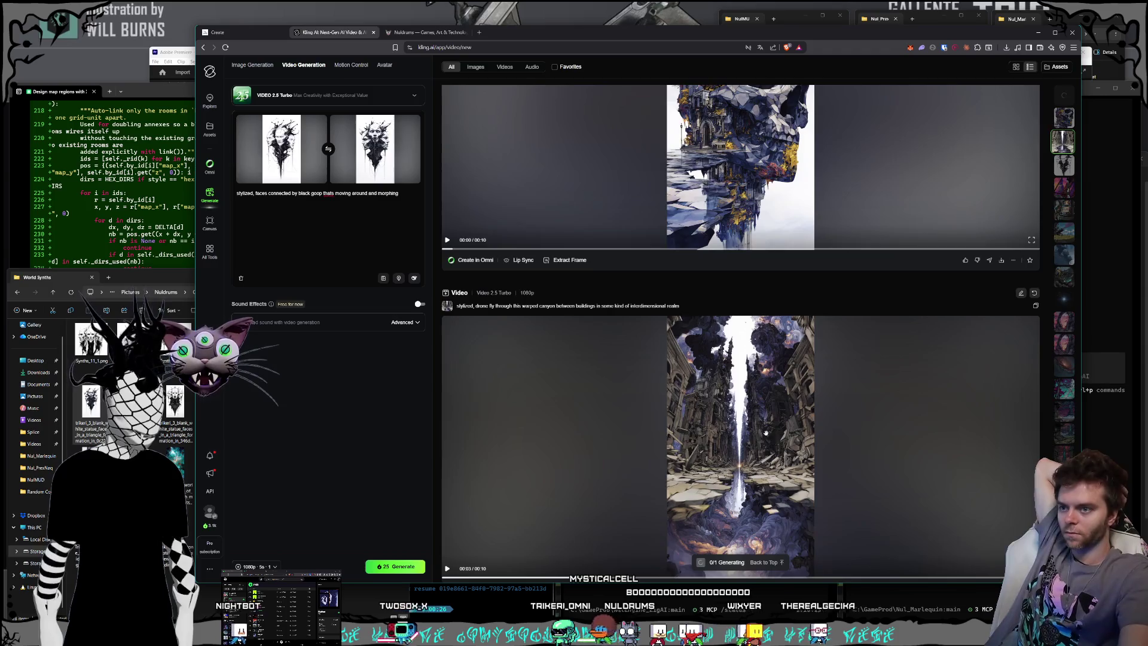
click(766, 432)
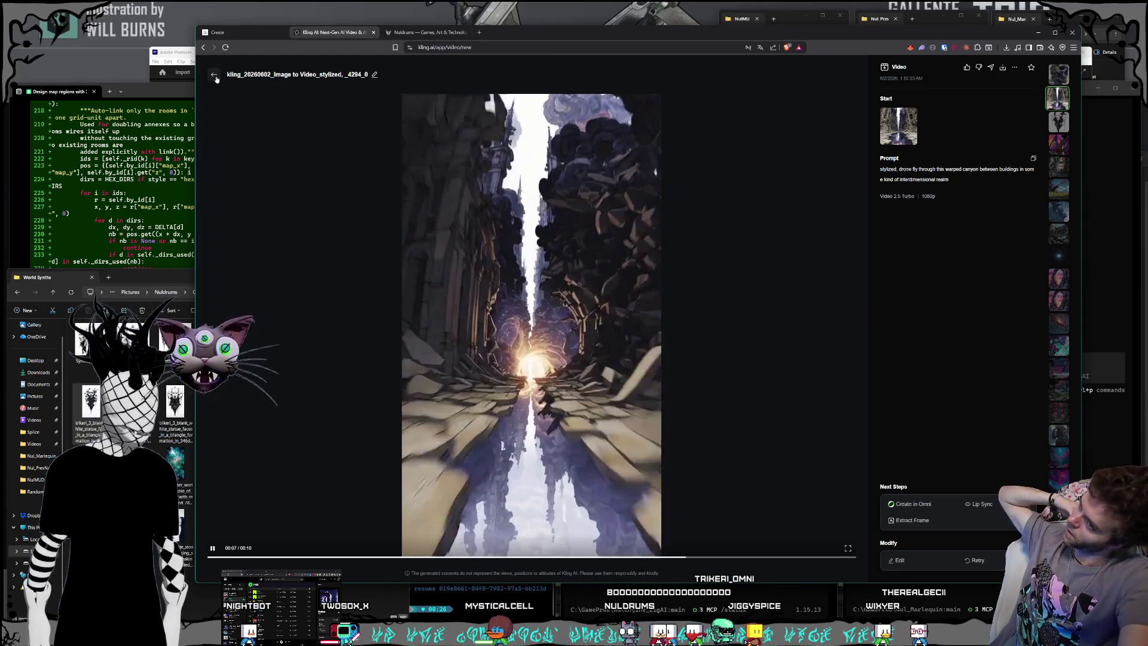
click(214, 76)
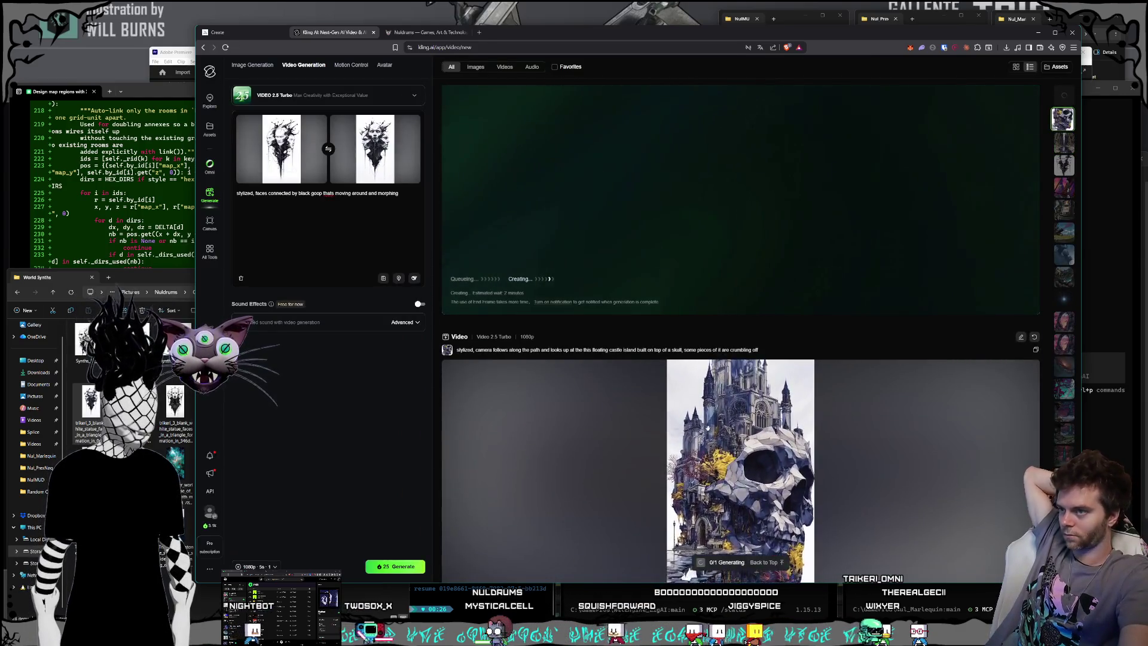
scroll(708, 428, up, 1)
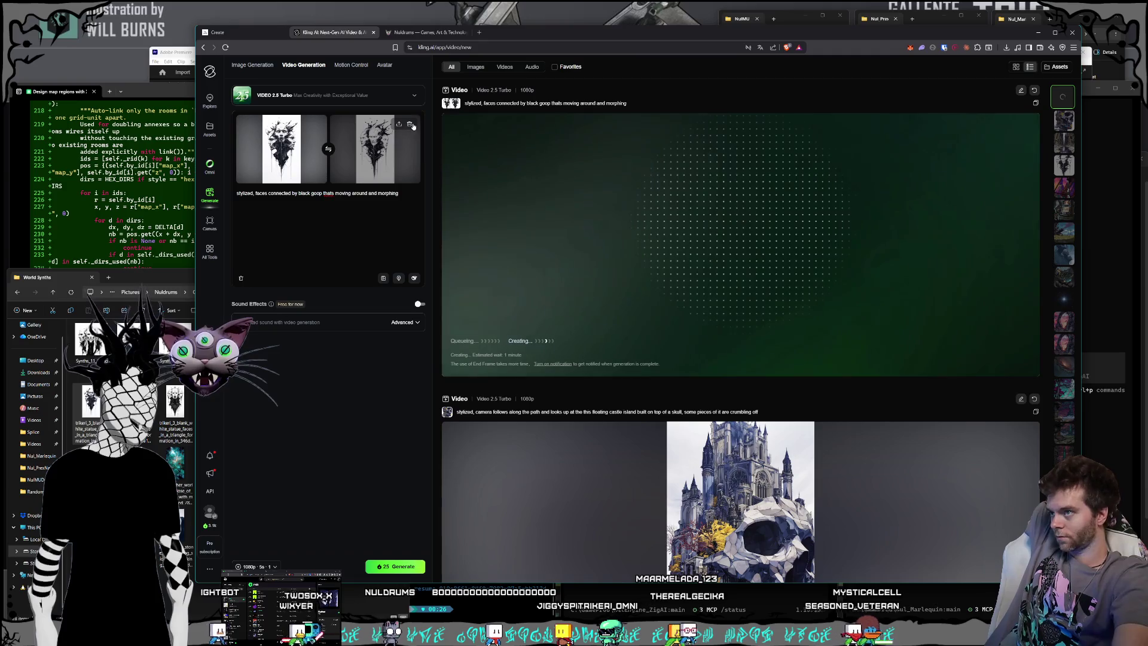
click(138, 383)
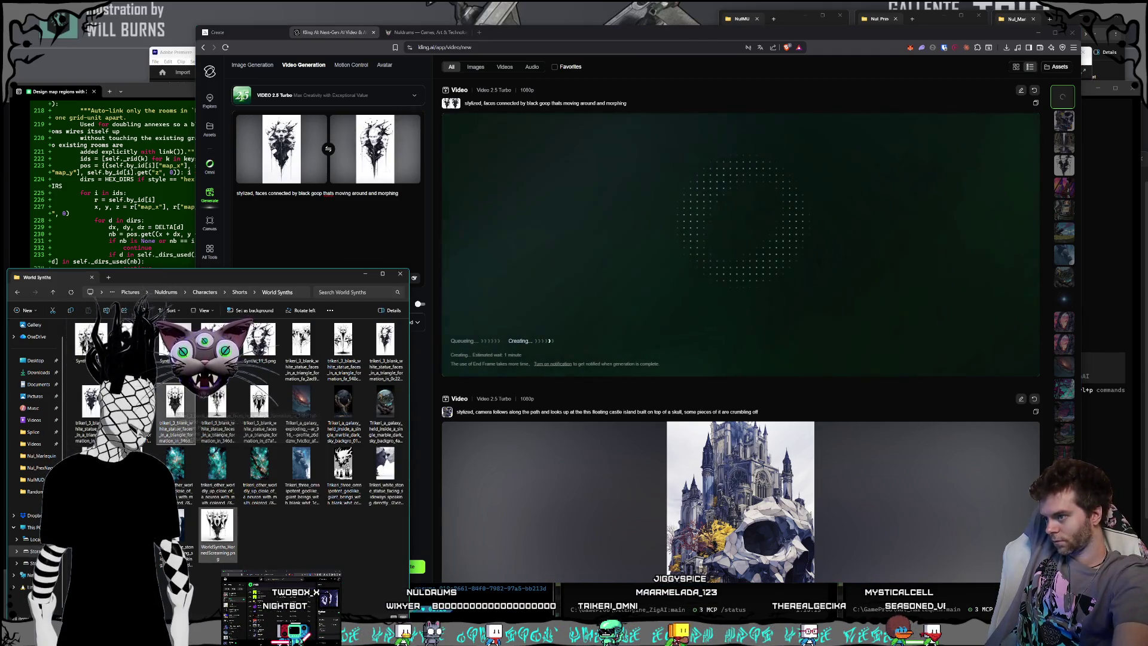
Preview WorldSynths_HornedScreaming.png in Photos, then close it.
double_click(217, 525)
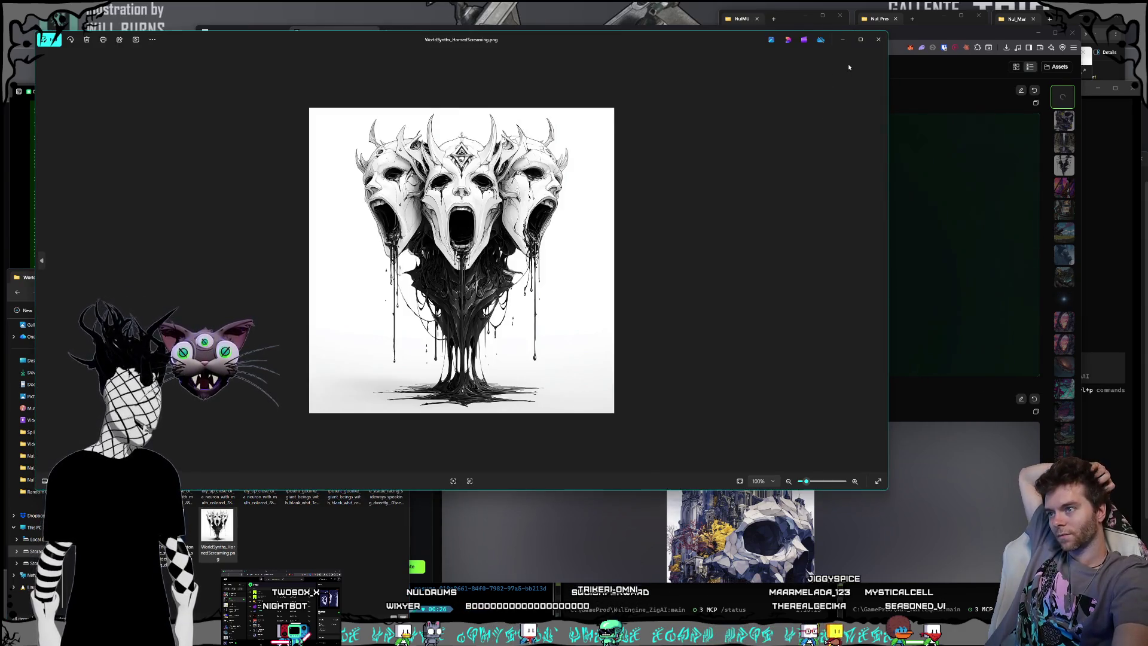
click(879, 39)
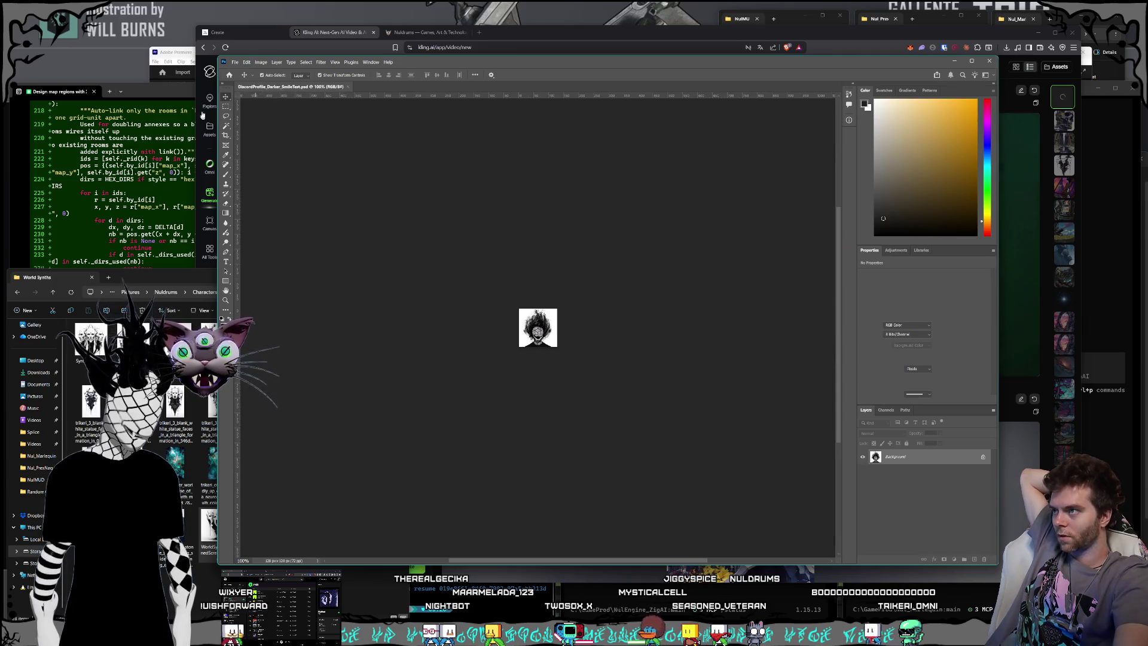
Create a blank white Untitled-1 document from the 1080×1920 portrait preset at 72 ppi.
click(235, 64)
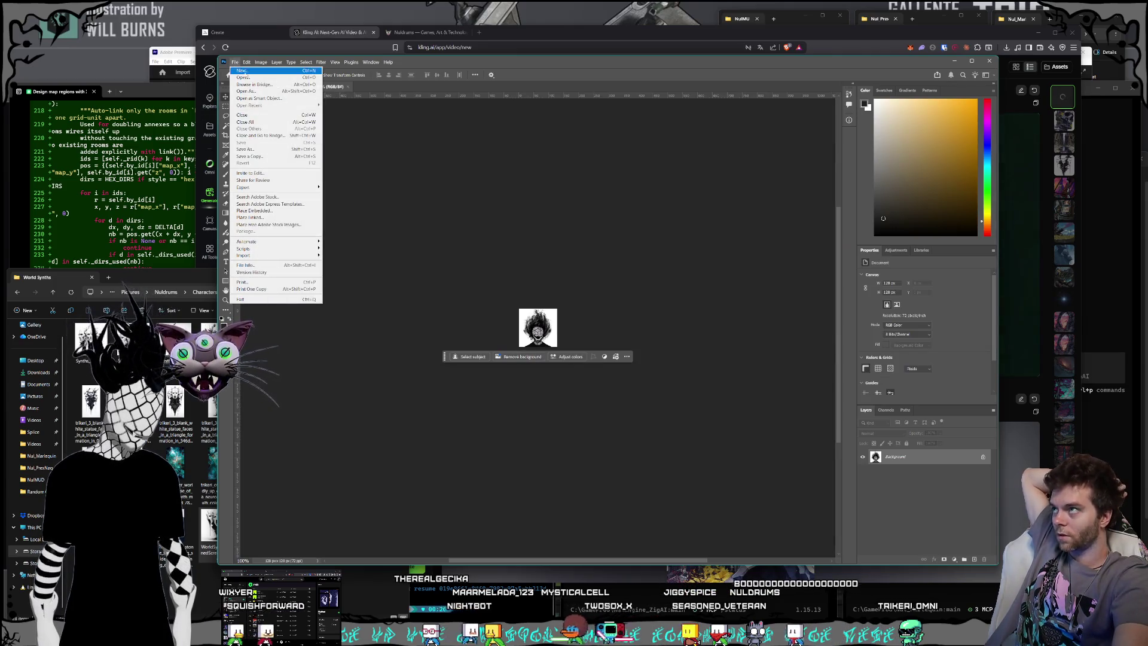
click(249, 73)
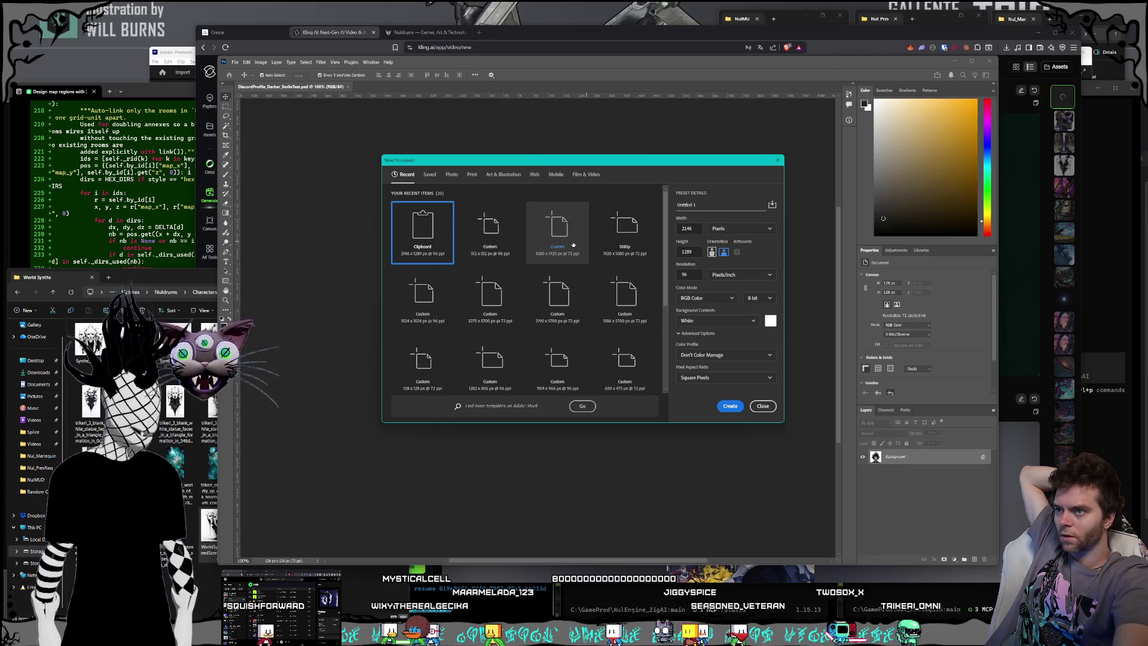
click(628, 247)
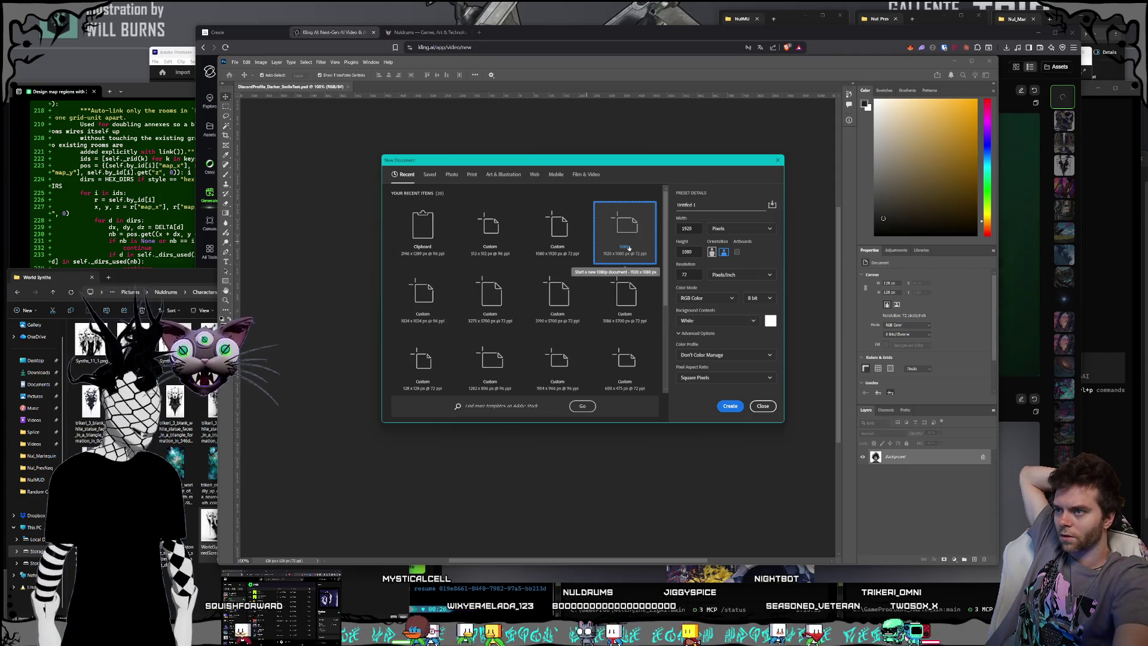
click(557, 230)
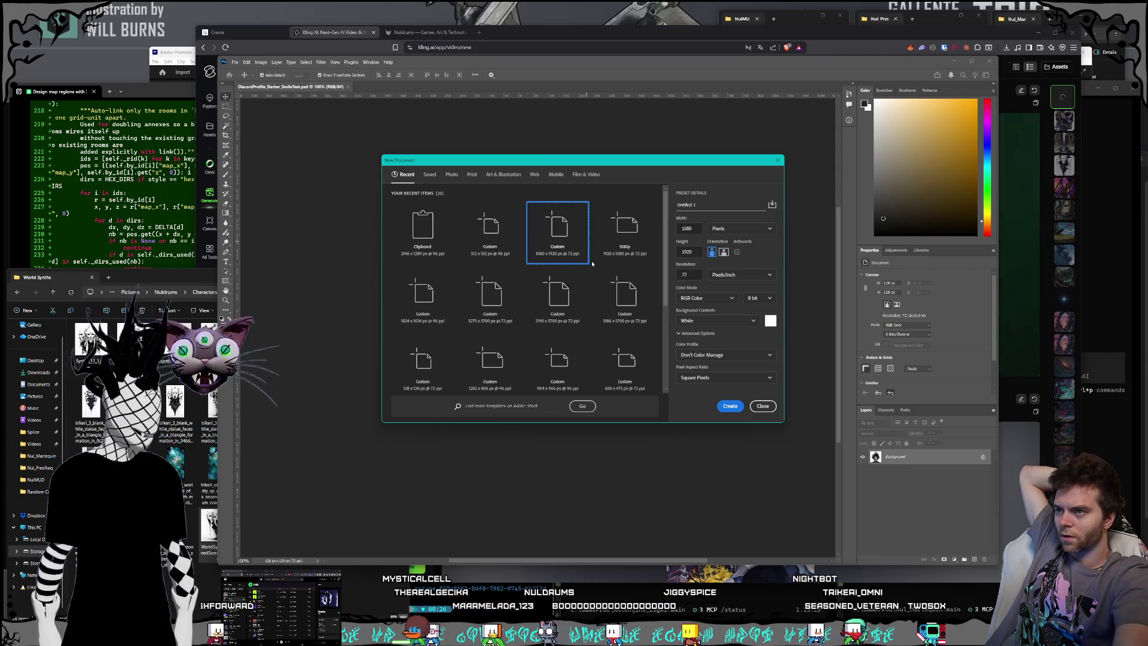
click(730, 407)
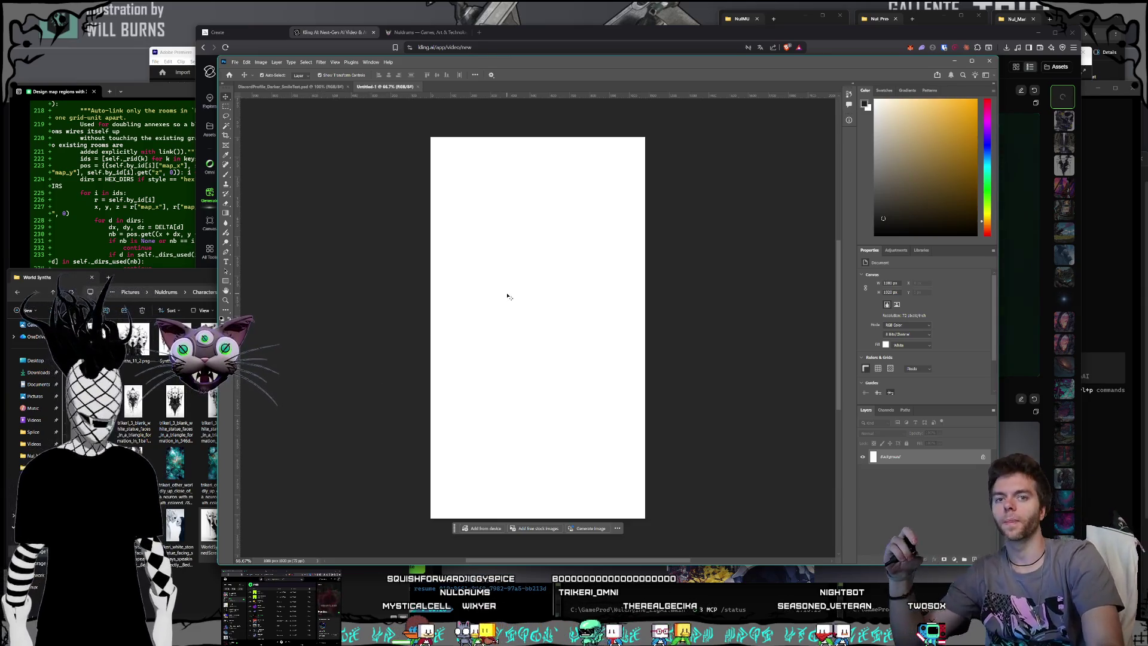
Recheck the horned screaming faces source image, then open the finished 5-second goop faces clip in detail view.
click(530, 31)
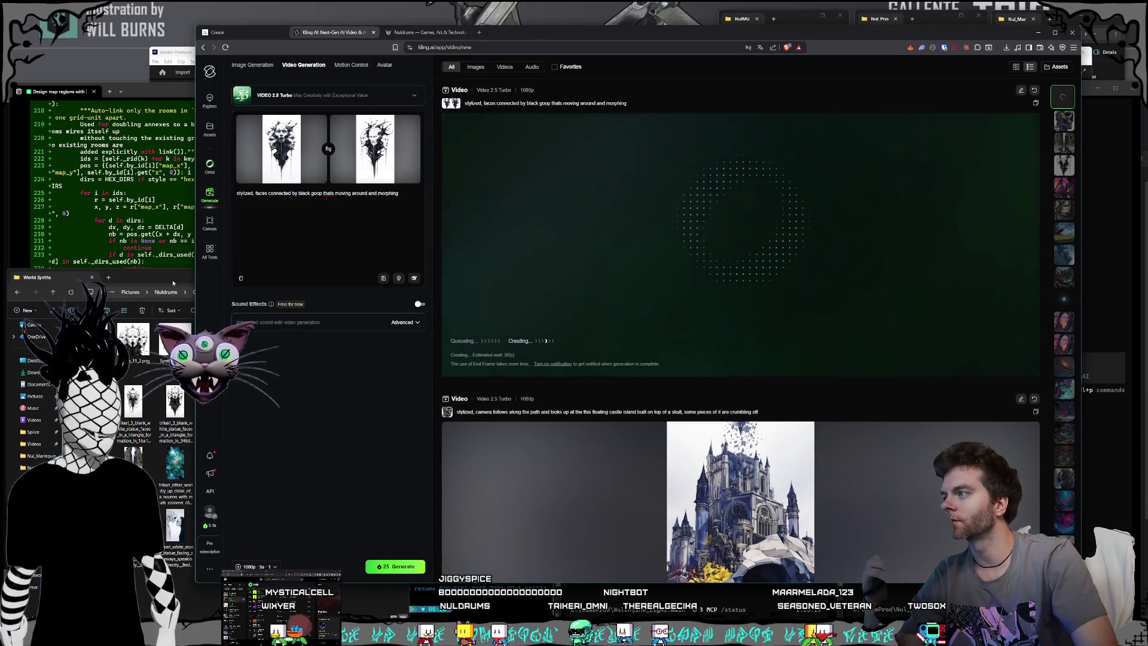
click(144, 281)
double_click(301, 354)
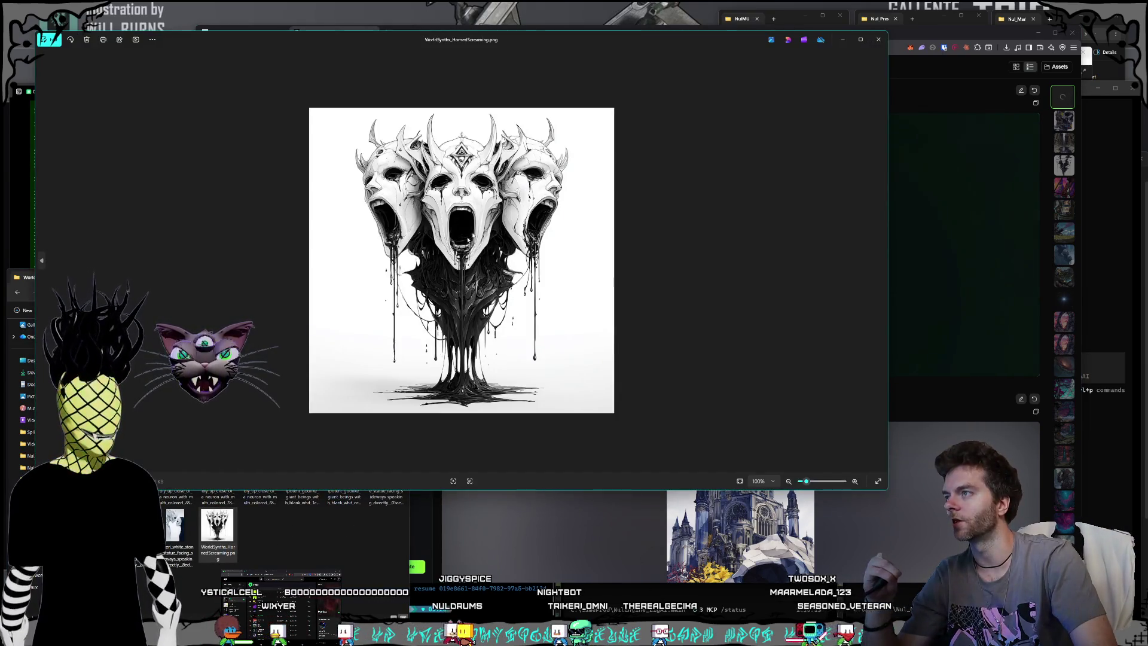
key(Escape)
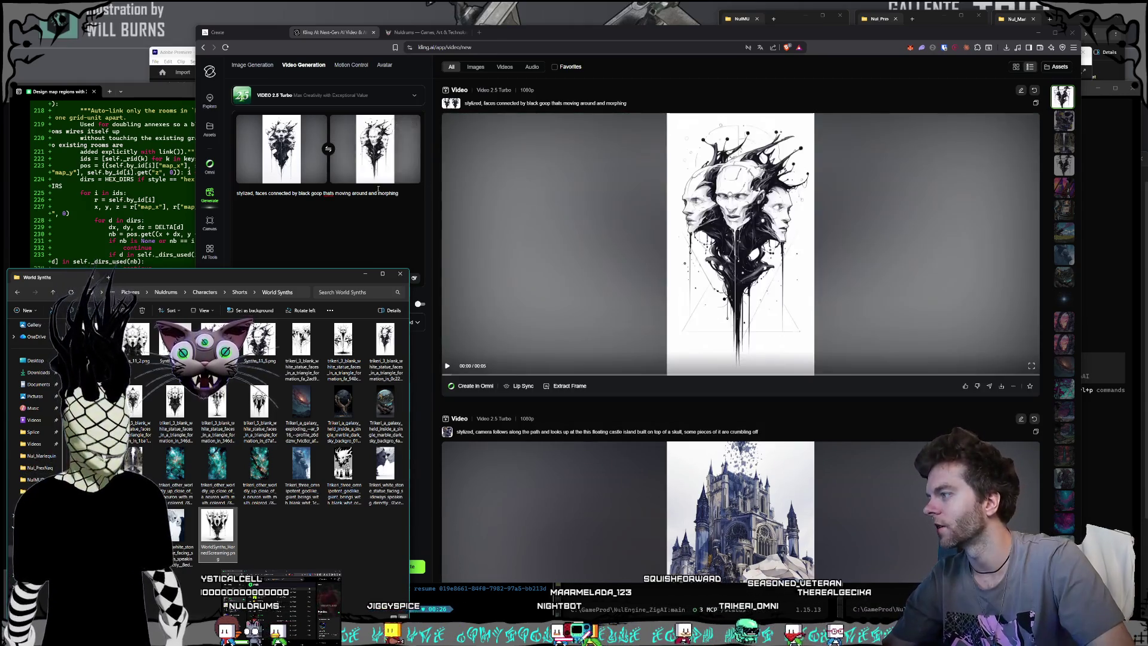
mouse_move(669, 263)
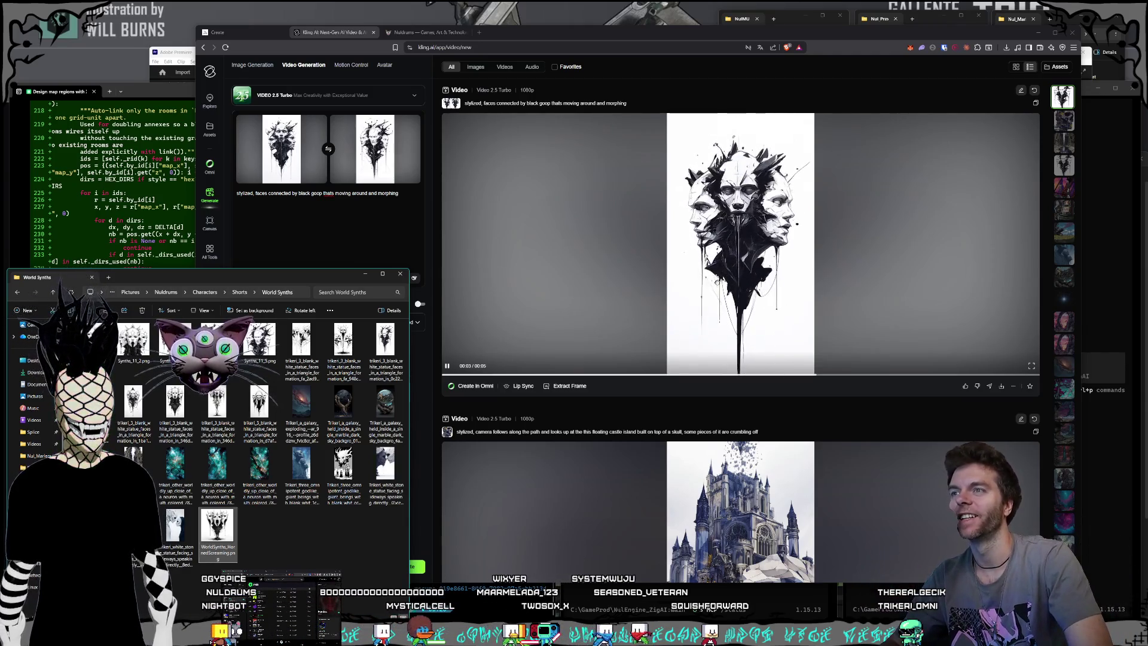
click(696, 311)
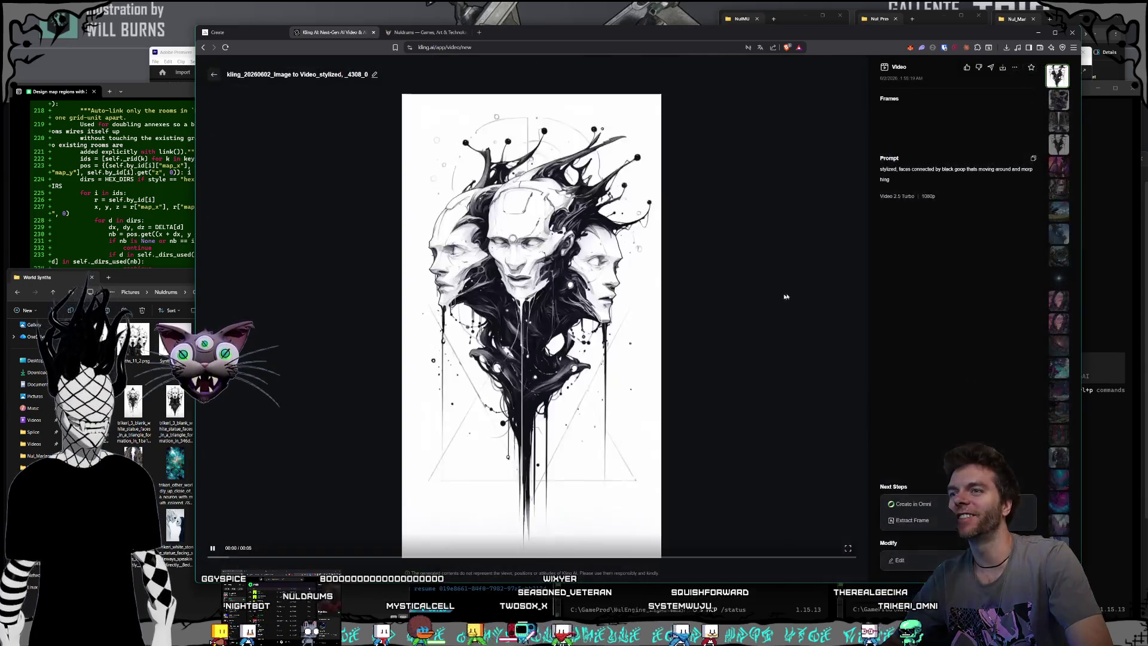
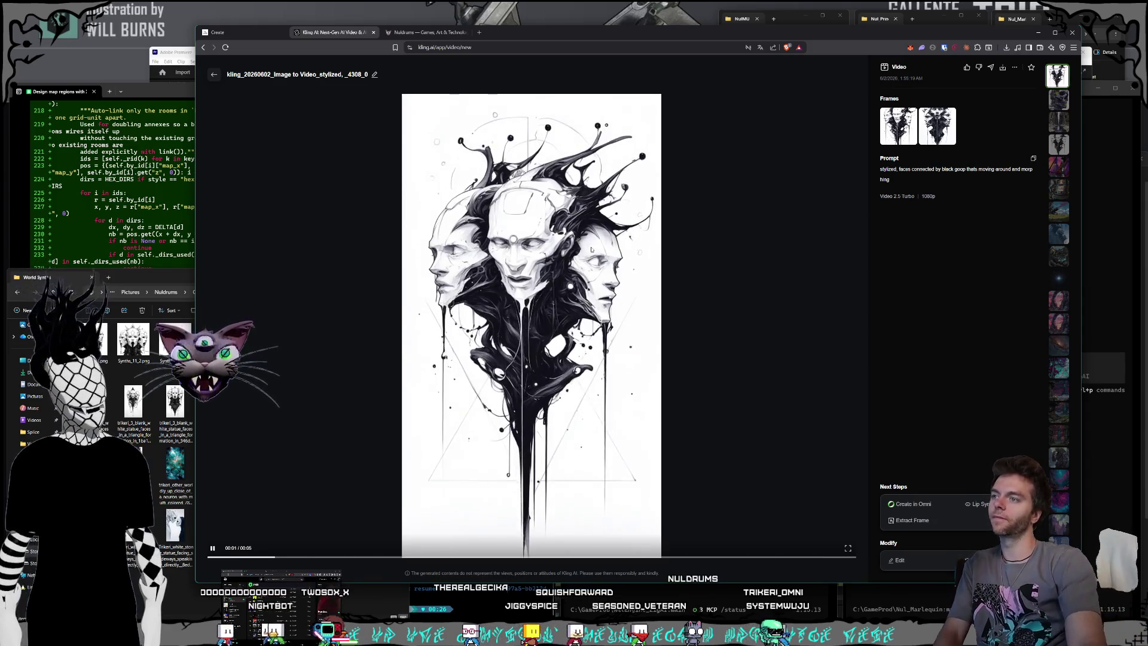
Return to the generation page and preview the trikeri_3 statue-faces image from World Synths.
click(214, 74)
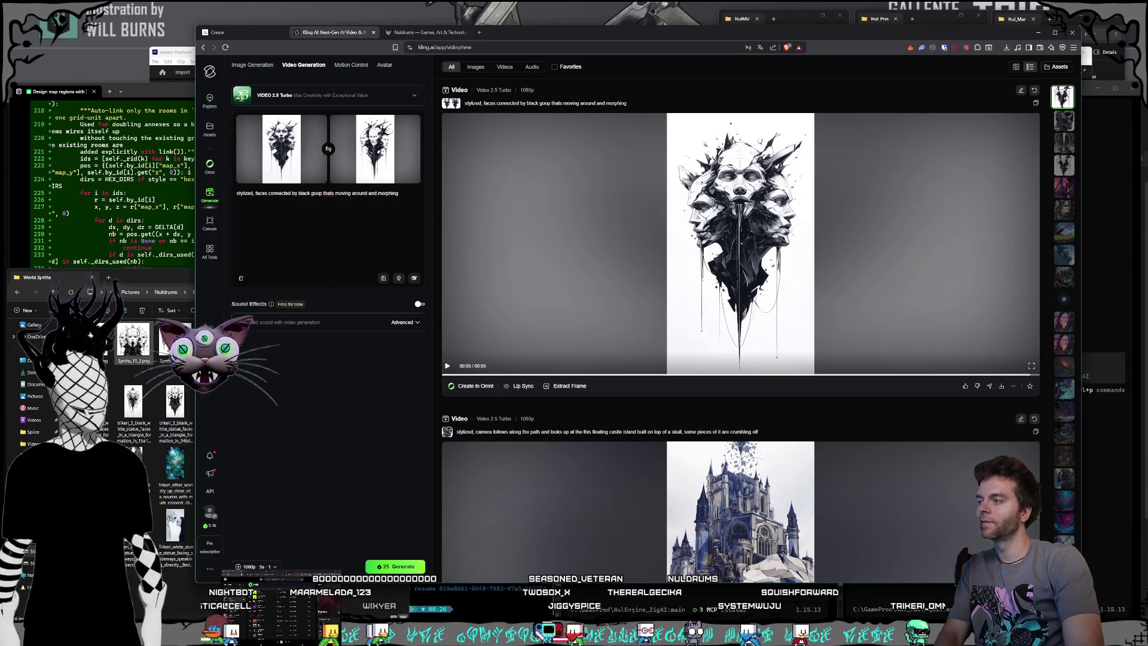
click(151, 281)
double_click(134, 408)
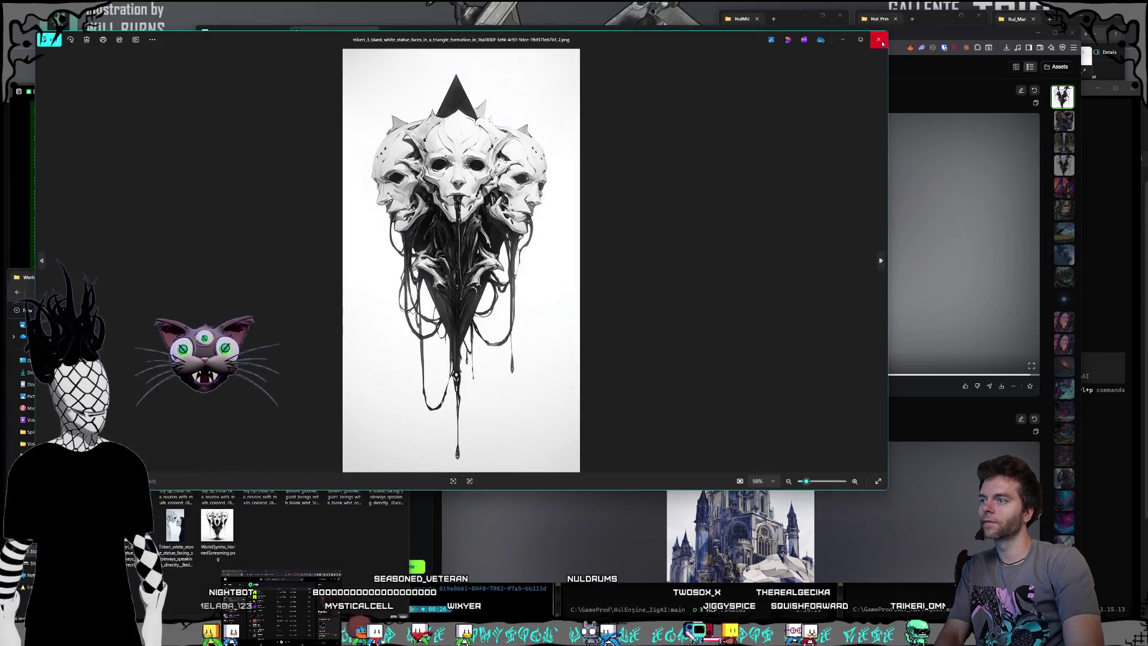
click(878, 39)
click(411, 143)
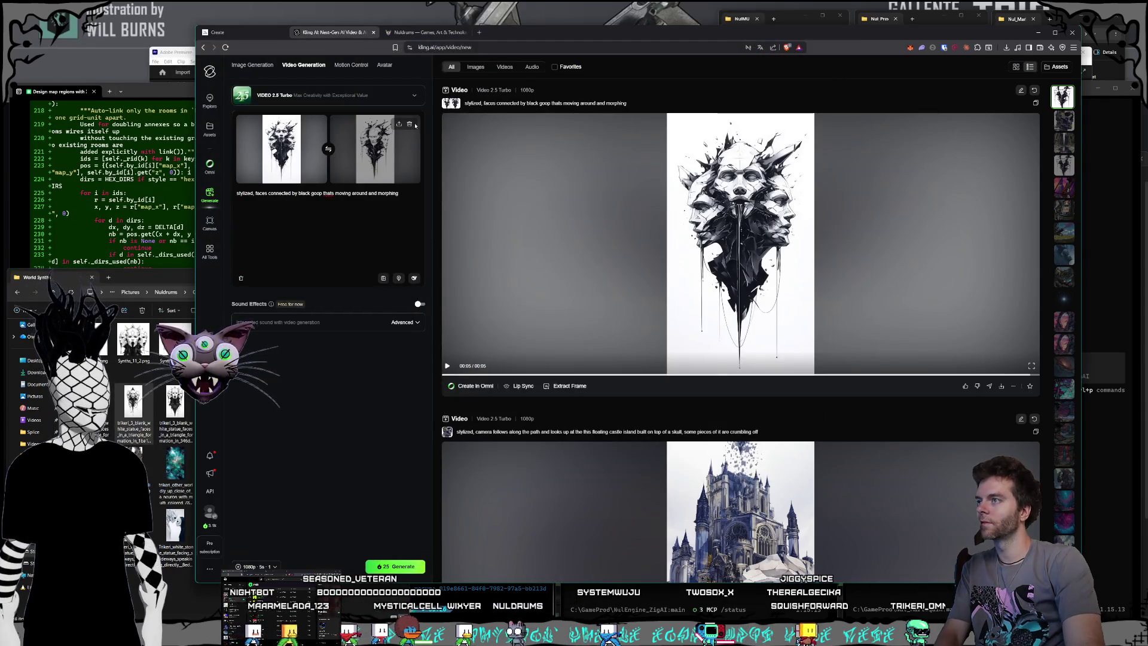
Replace the current end frame with the trikeri_3 statue-faces image.
click(413, 125)
click(156, 277)
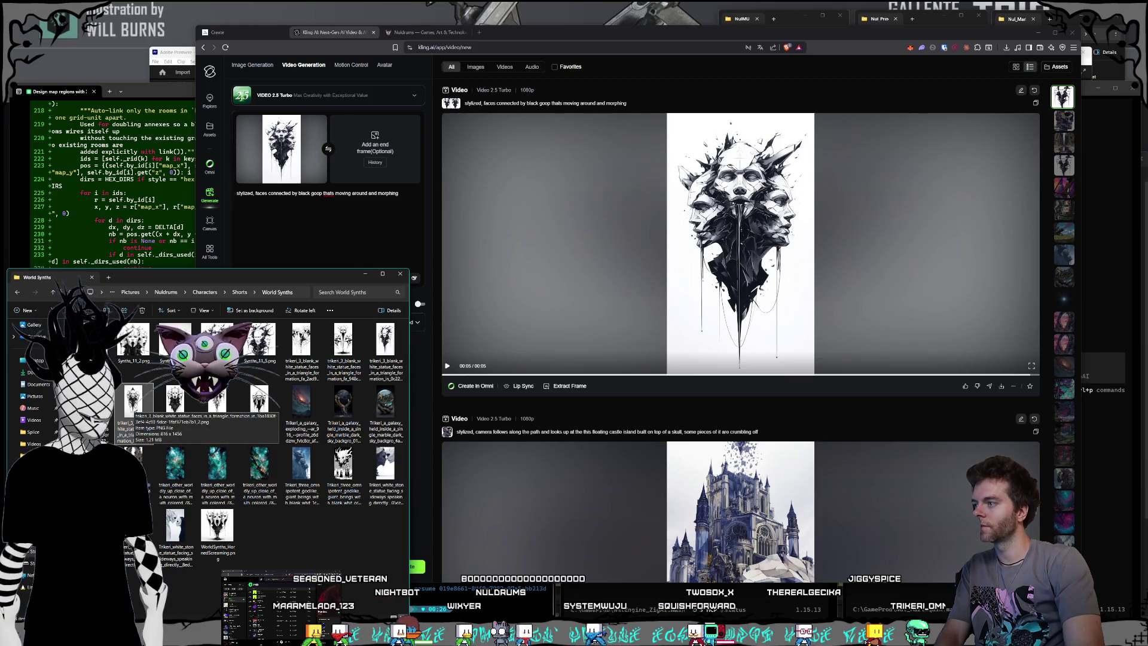
drag(276, 370, 375, 148)
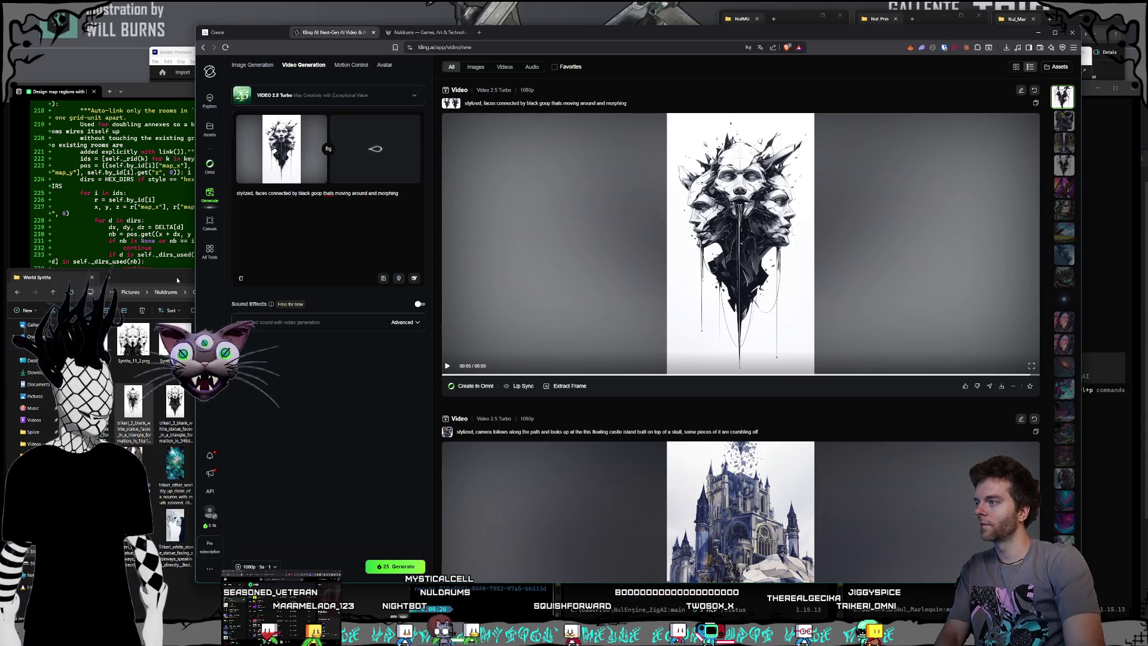
Preview another statue-faces image from the folder, then return to Kling.
click(177, 277)
double_click(217, 525)
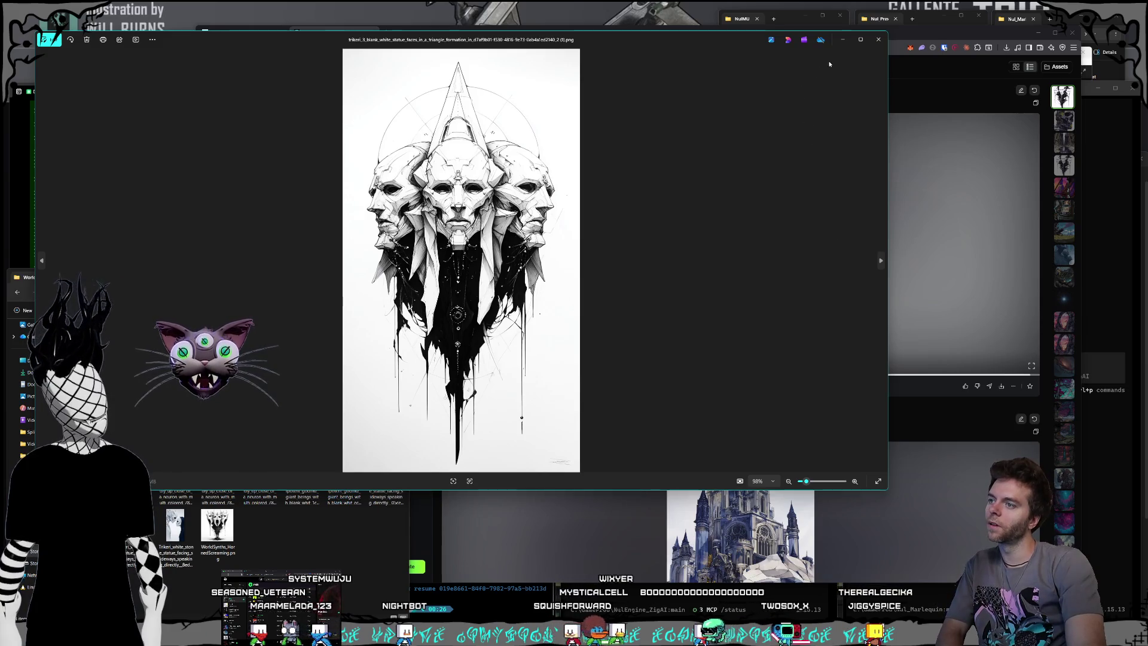
key(Escape)
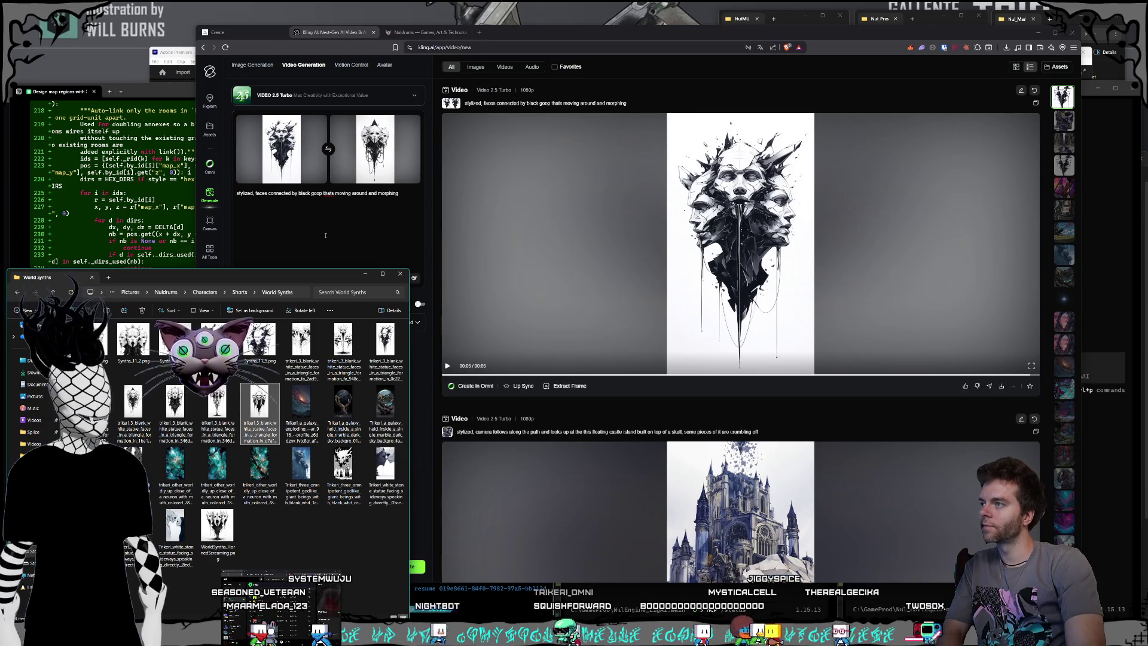
click(327, 236)
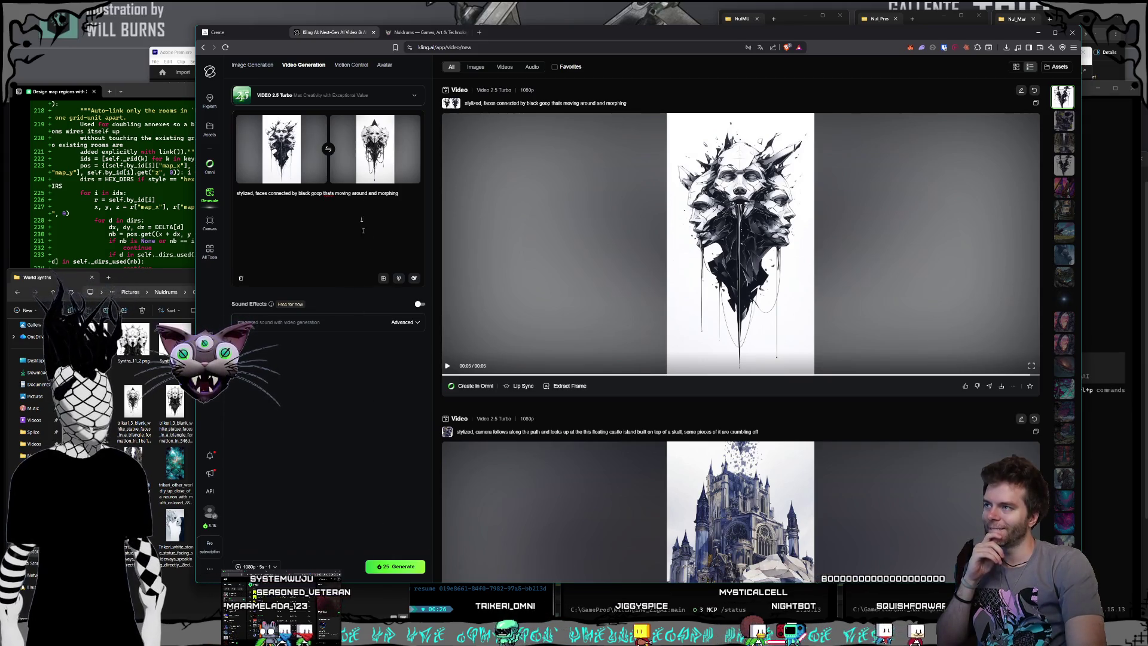
mouse_move(408, 125)
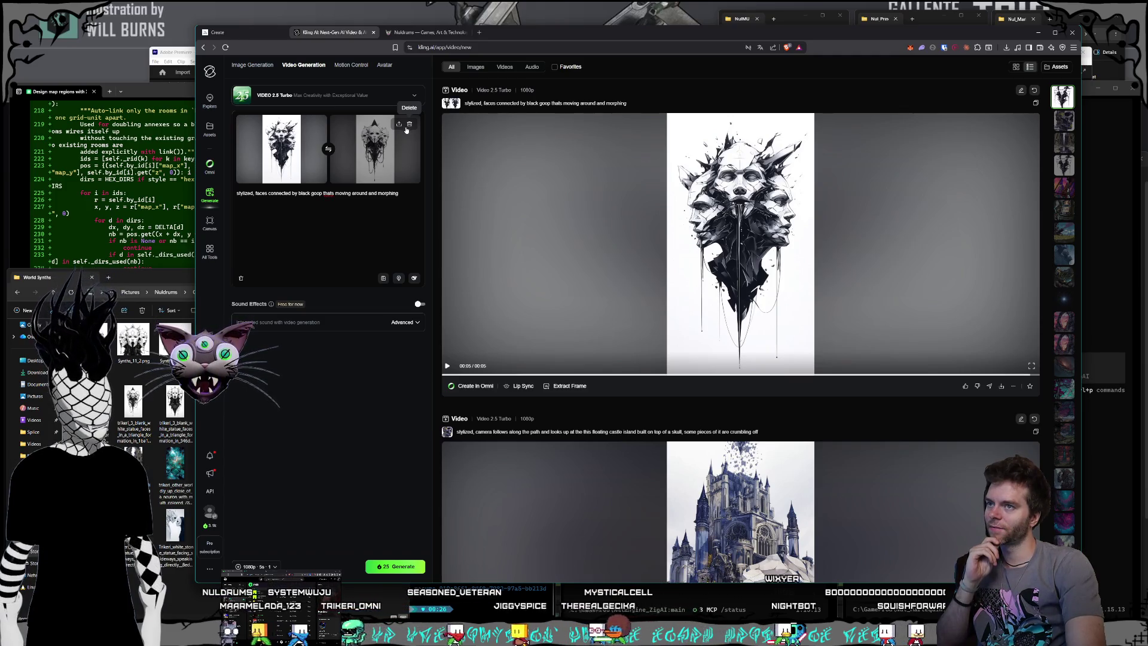
click(582, 317)
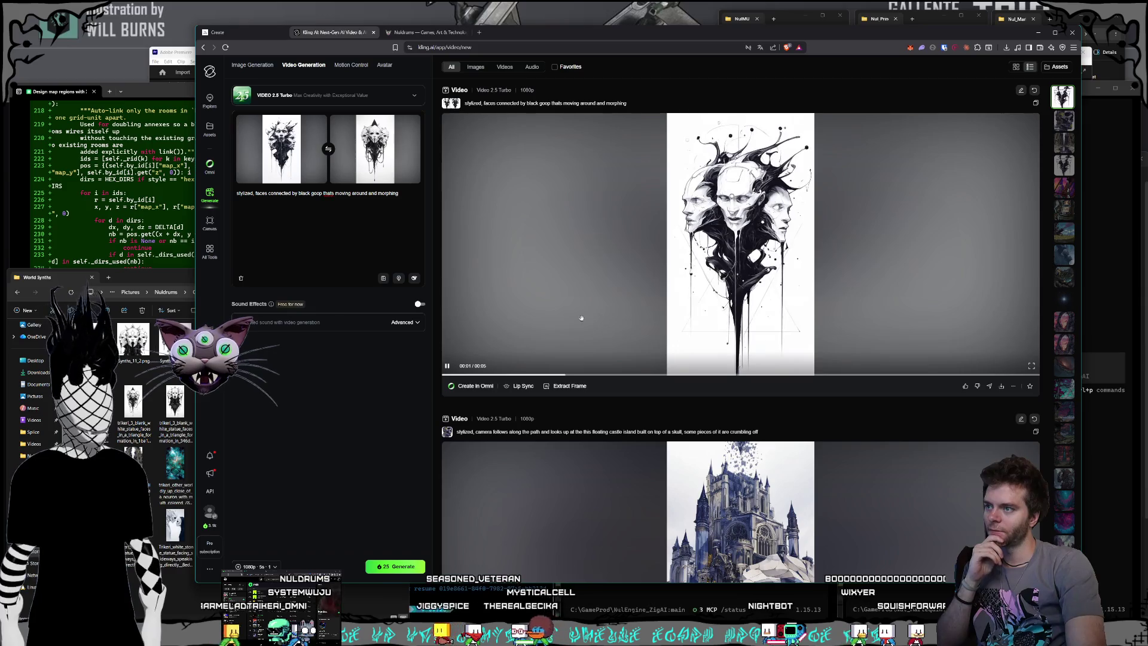
click(446, 366)
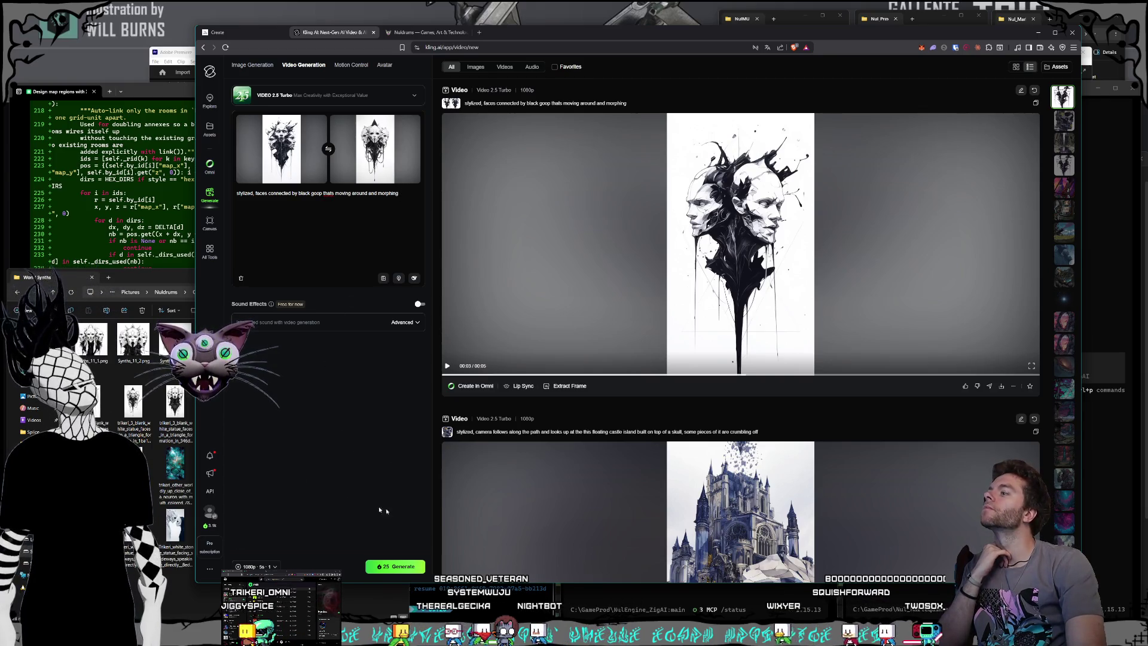
click(175, 286)
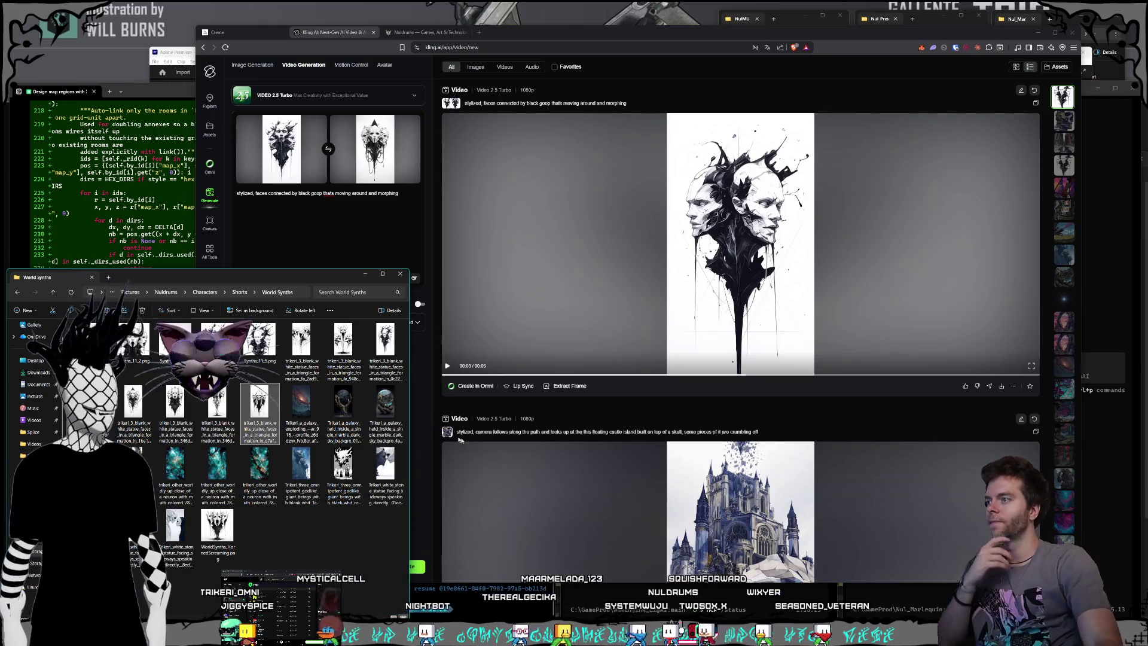
double_click(343, 344)
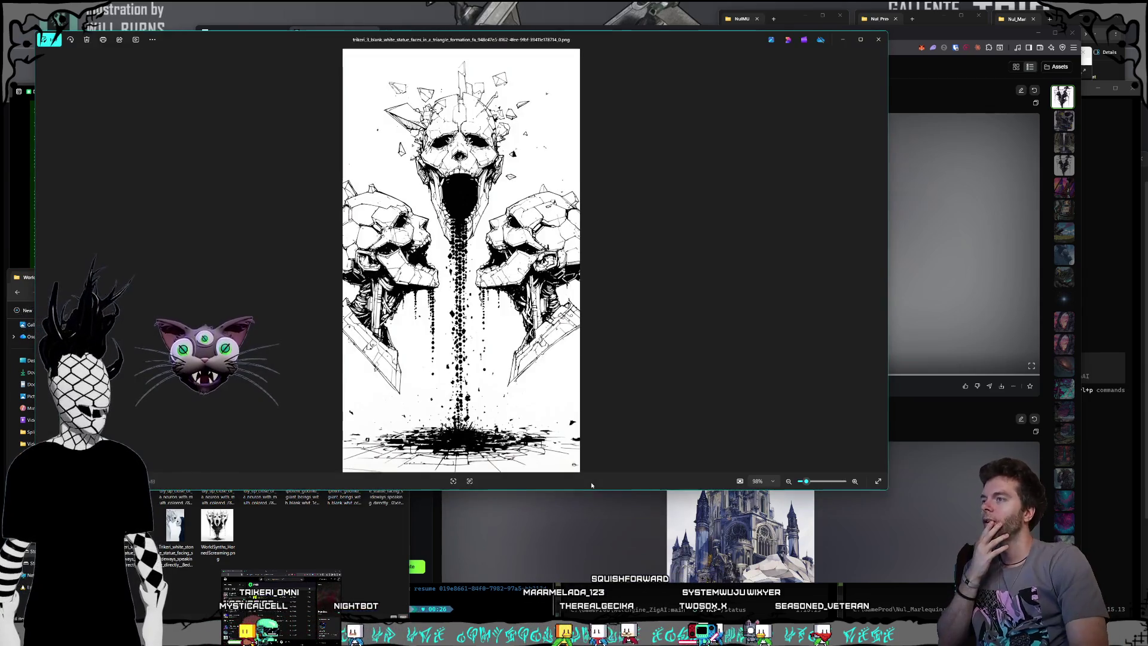
key(Right)
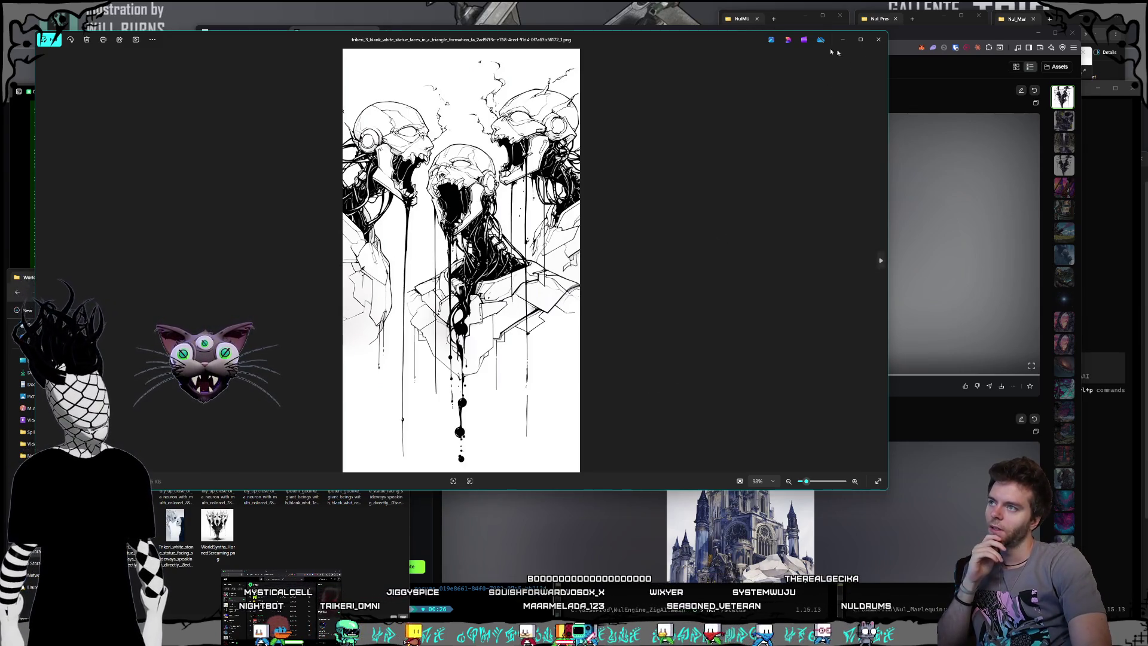
mouse_move(650, 44)
mouse_down()
mouse_move(839, 74)
mouse_move(790, 77)
mouse_up()
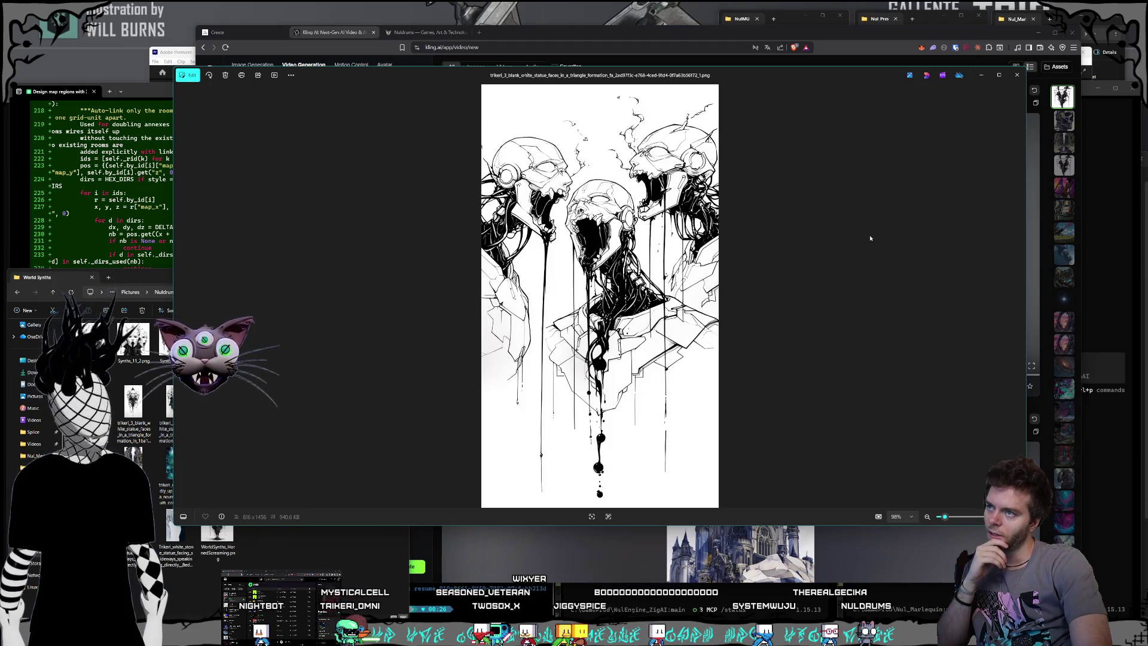
key(Right)
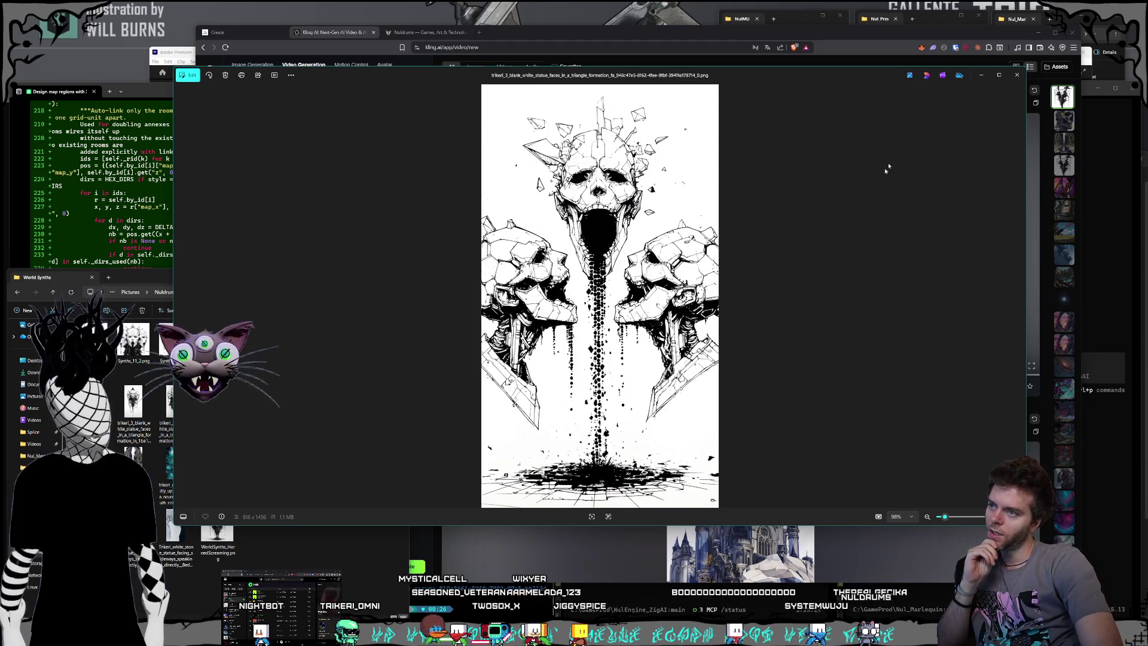
click(1015, 78)
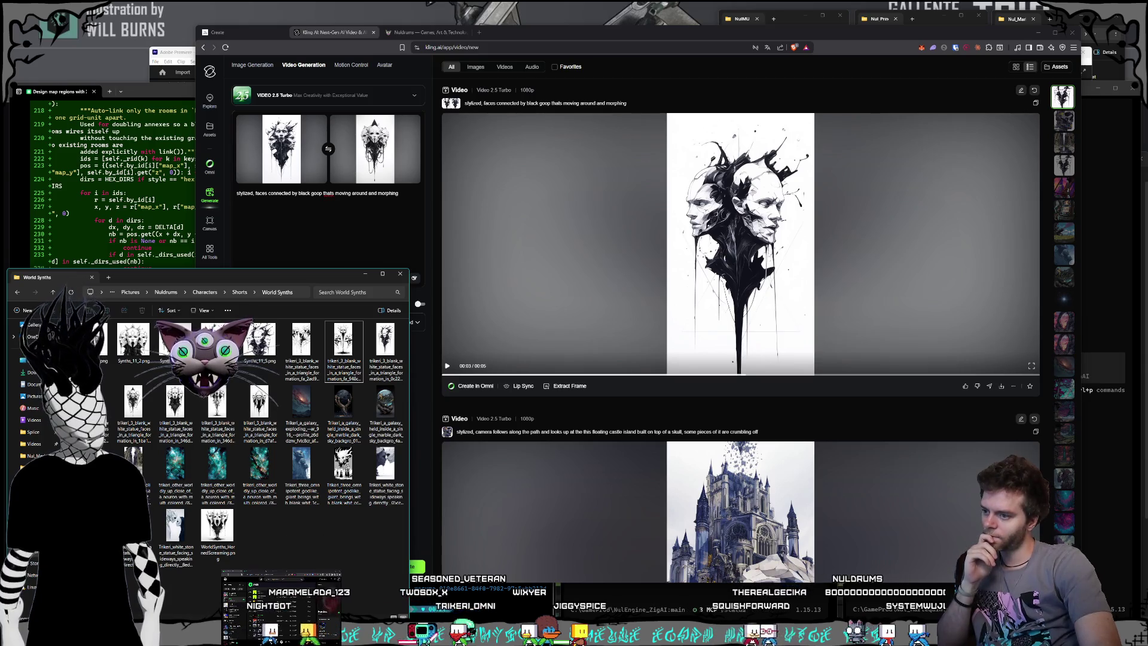
key(alt+Tab)
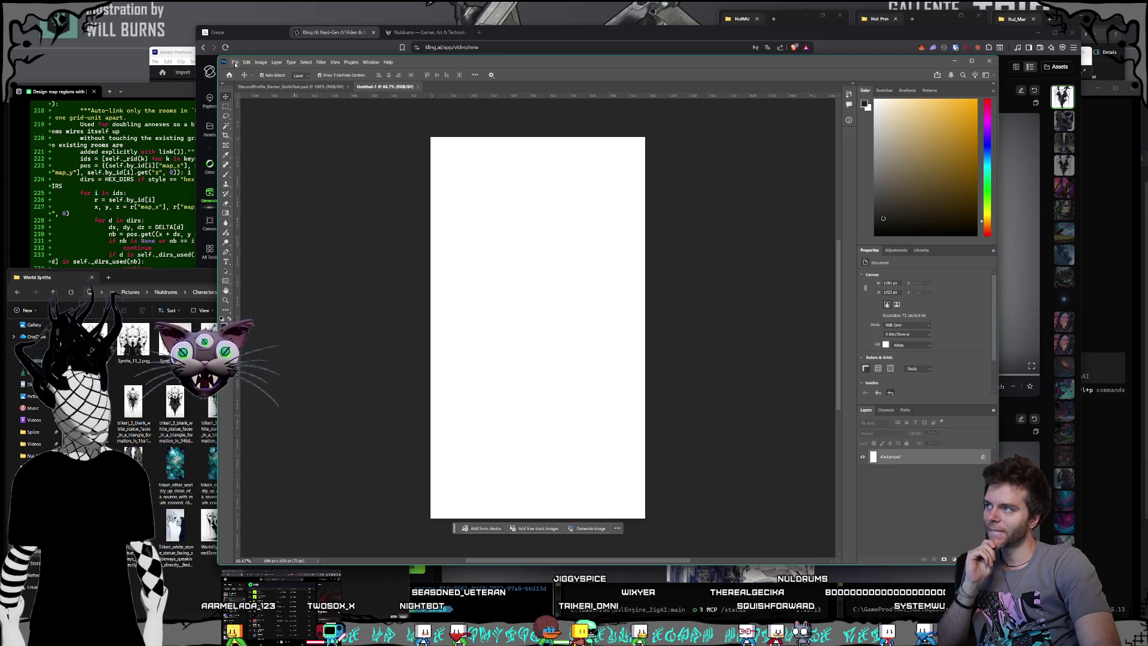
Place WorldSynths_HornedScreaming.png onto the Untitled-1 canvas and commit the placement.
key(alt+Tab)
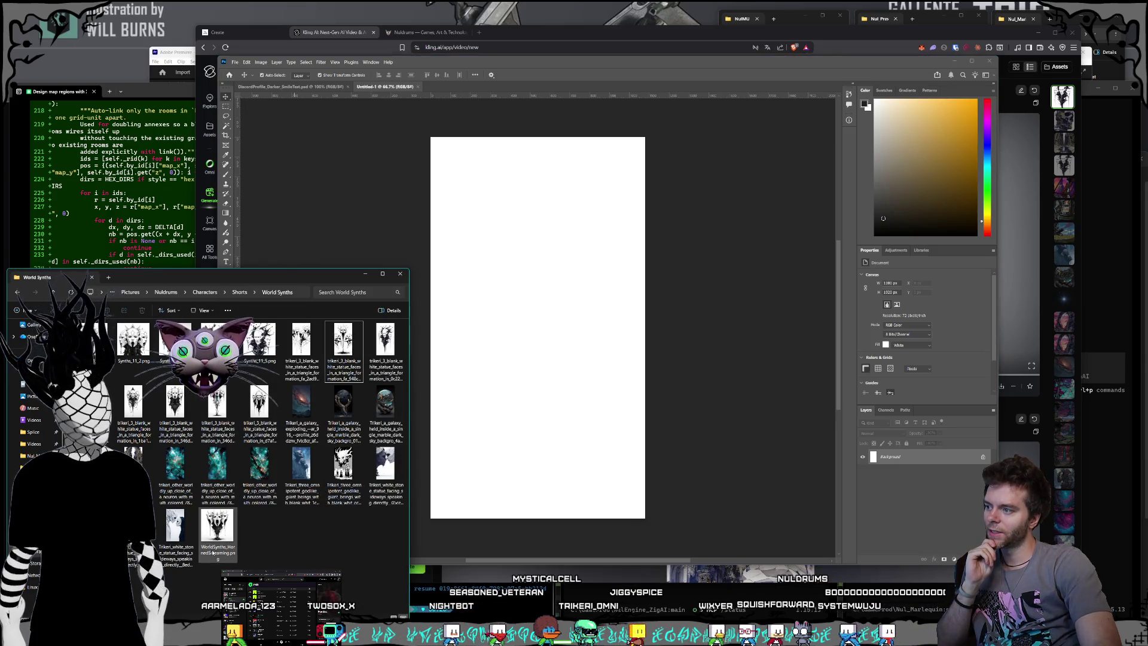
mouse_move(219, 529)
mouse_down()
mouse_move(615, 333)
mouse_move(584, 312)
mouse_move(640, 347)
mouse_up()
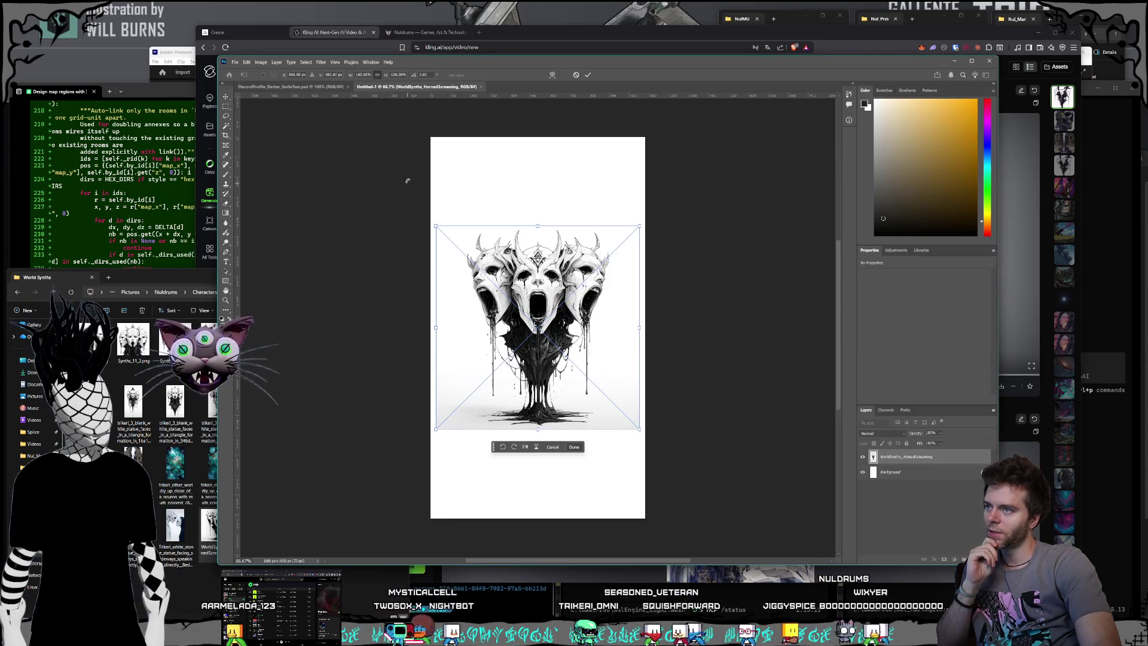
click(238, 63)
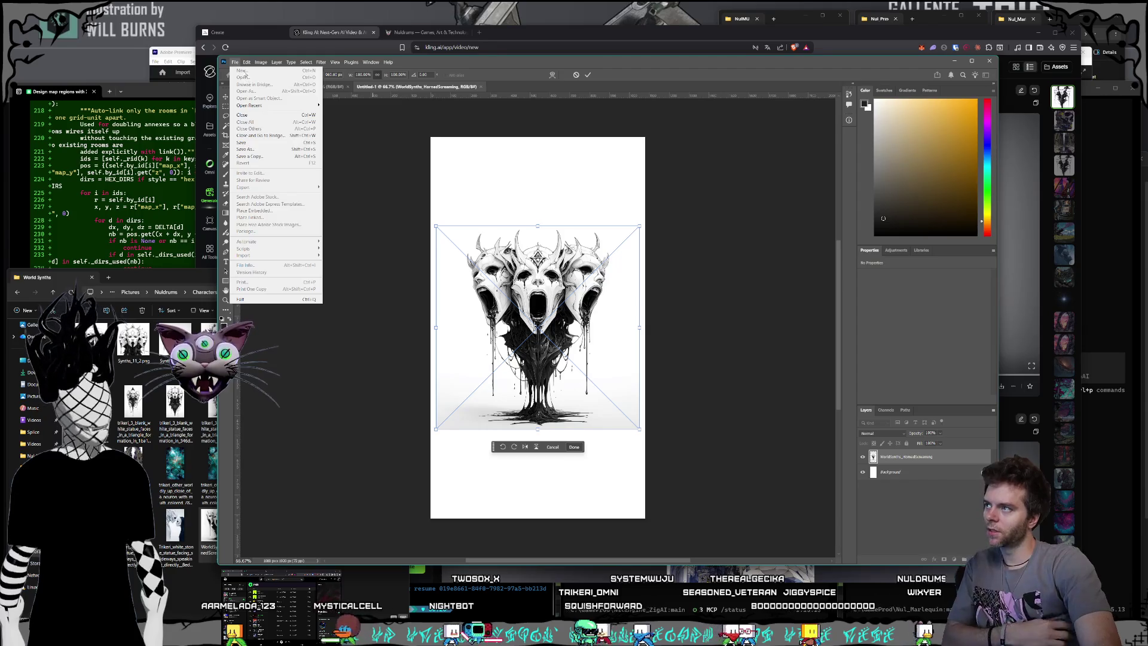
key(Escape)
Start opening another file, moving up to the Nuldrums folder.
click(235, 62)
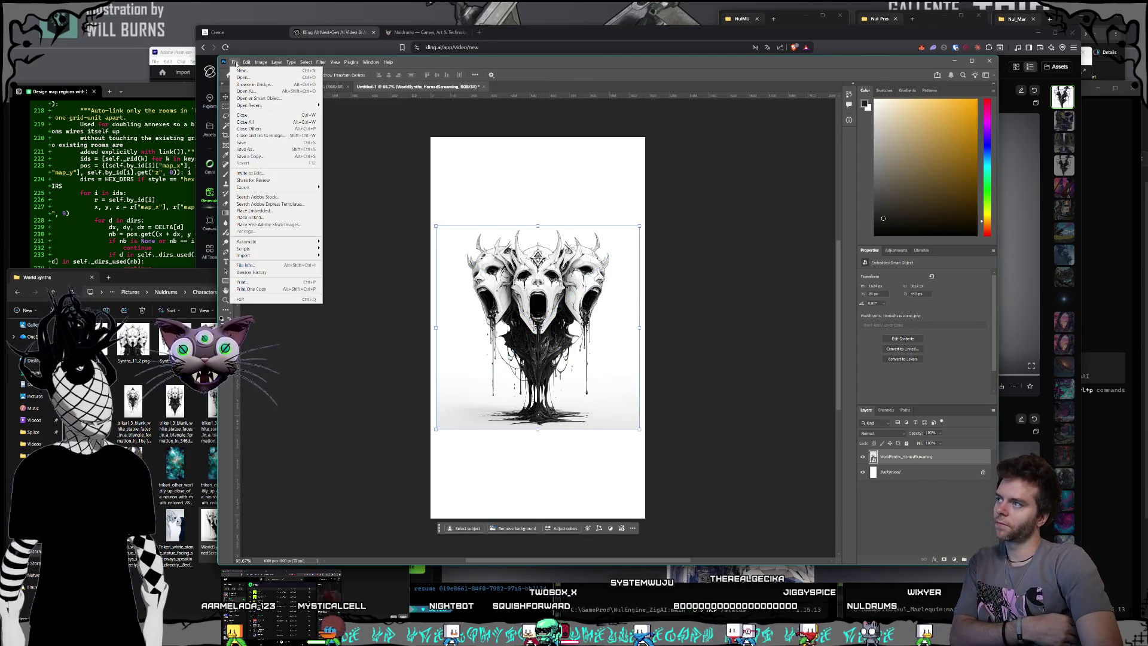
click(248, 77)
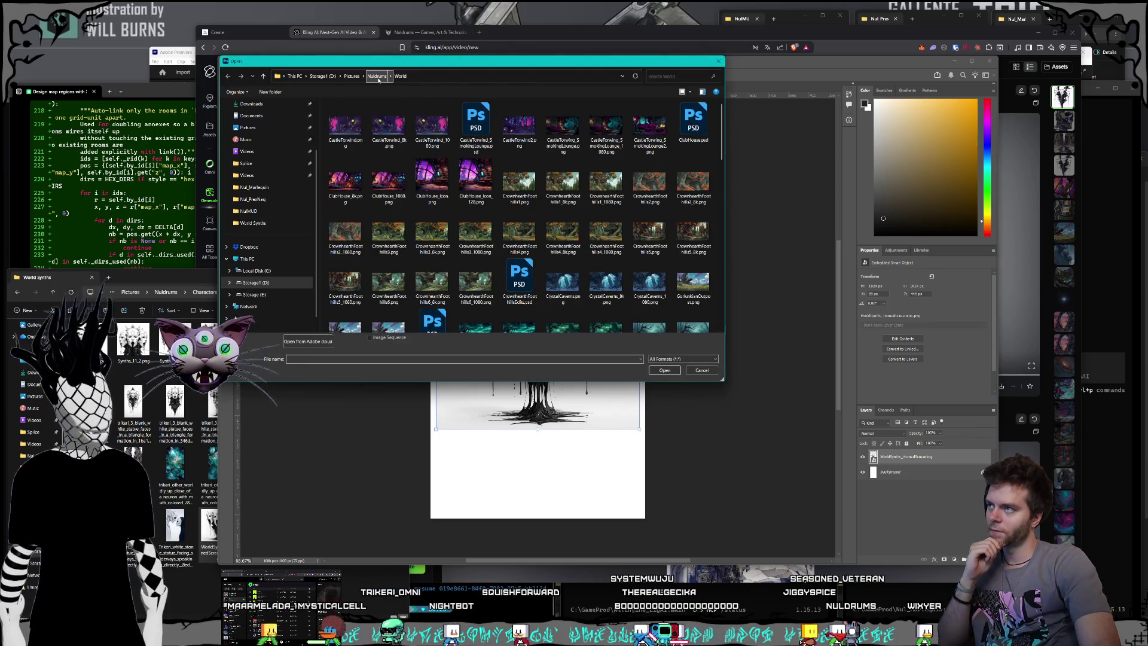
click(377, 76)
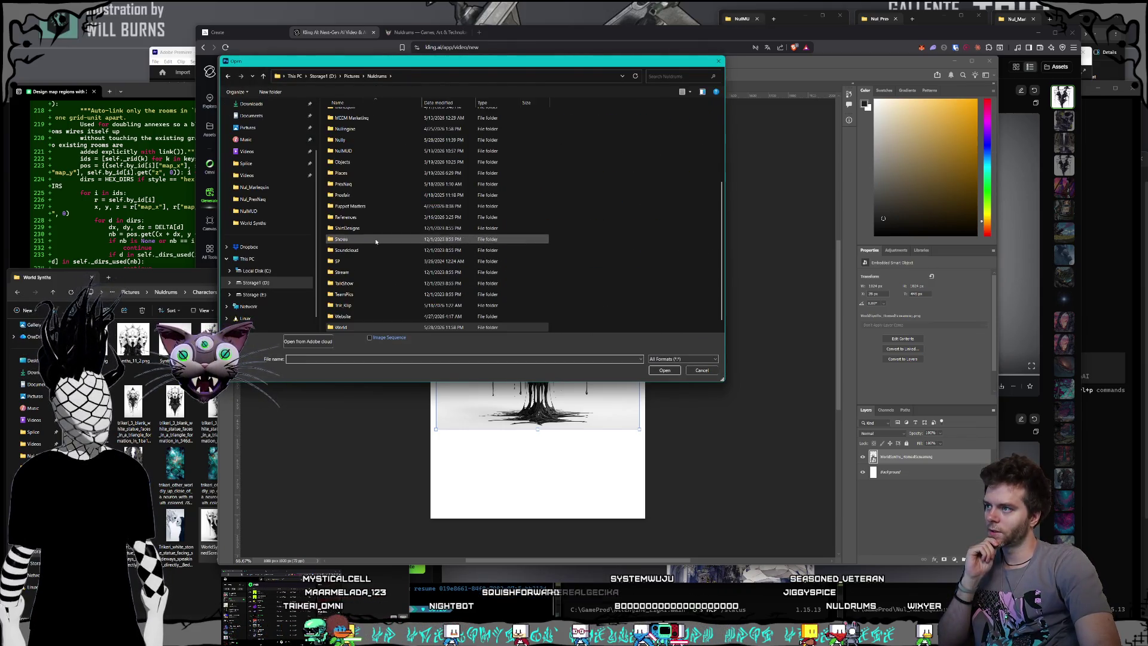
Open the trikeri_3 statue-faces PNG from Characters > Shorts > World Synths as a new document.
scroll(368, 251, down, 1)
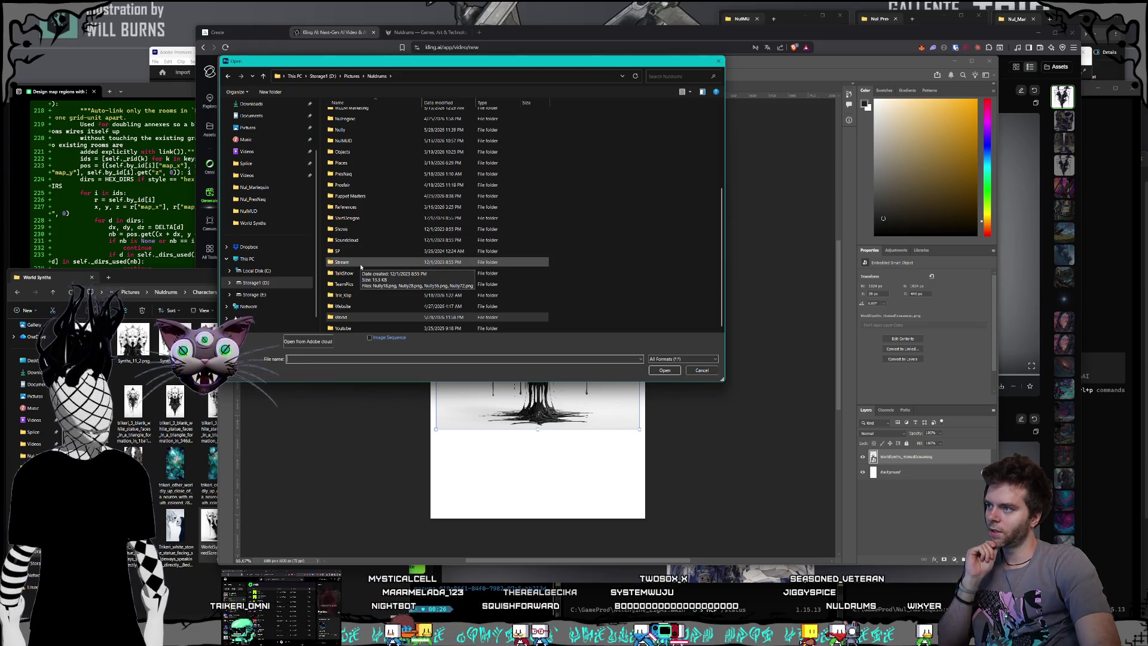
scroll(364, 239, up, 3)
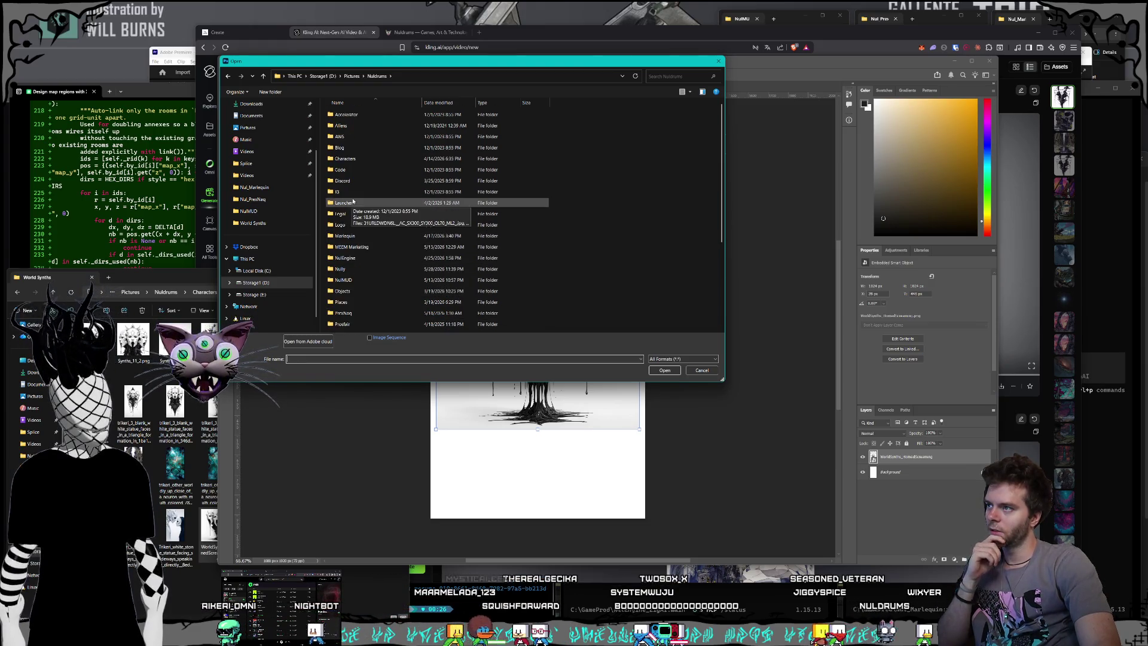
double_click(369, 160)
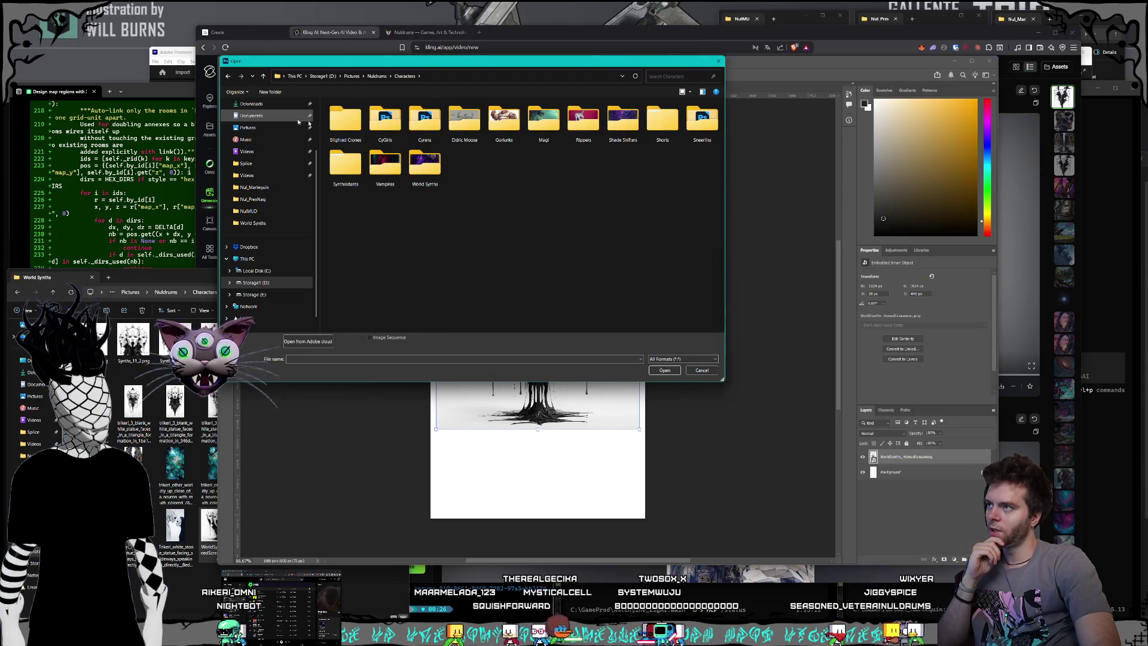
double_click(651, 138)
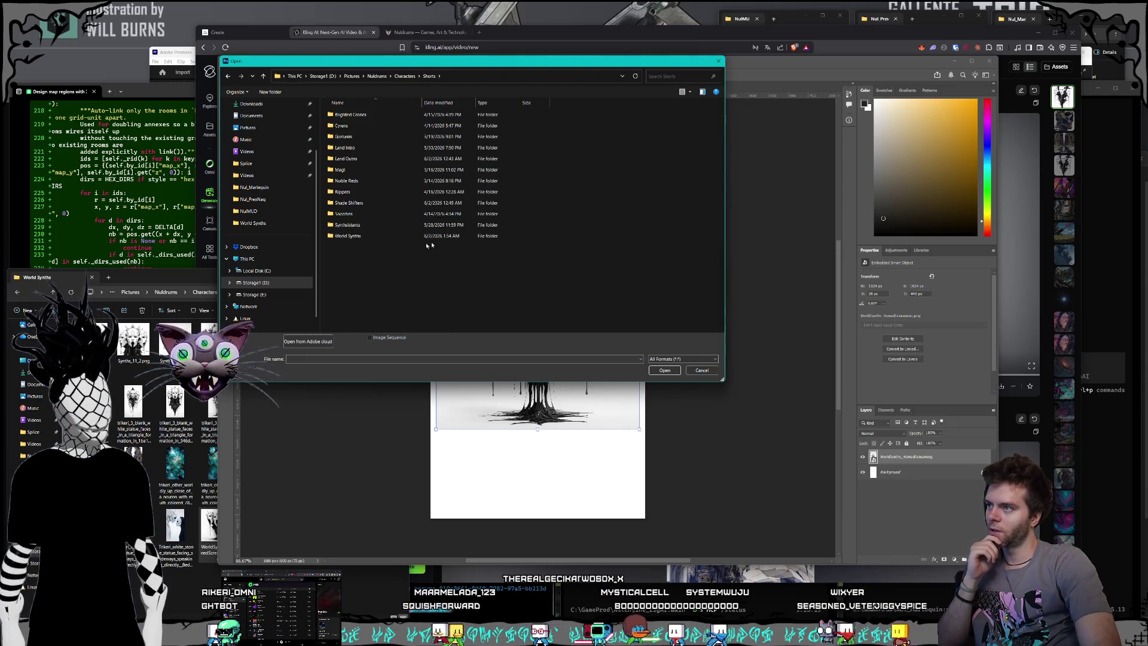
double_click(359, 237)
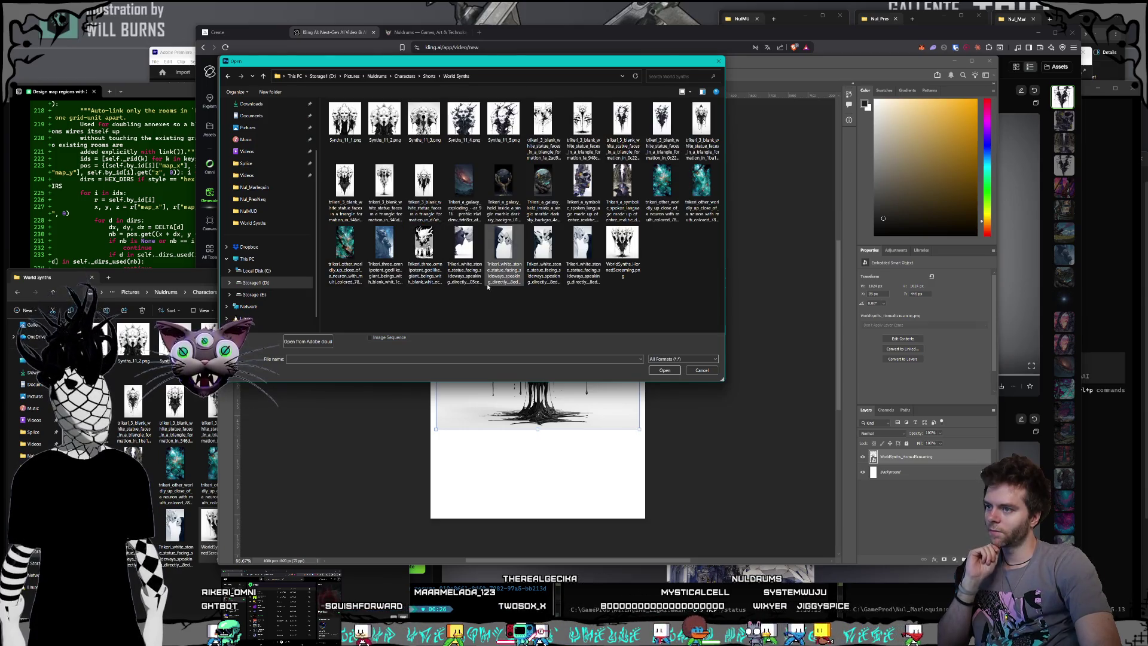
mouse_move(440, 63)
mouse_down()
mouse_move(652, 487)
mouse_move(604, 462)
mouse_move(437, 305)
mouse_move(422, 208)
mouse_up()
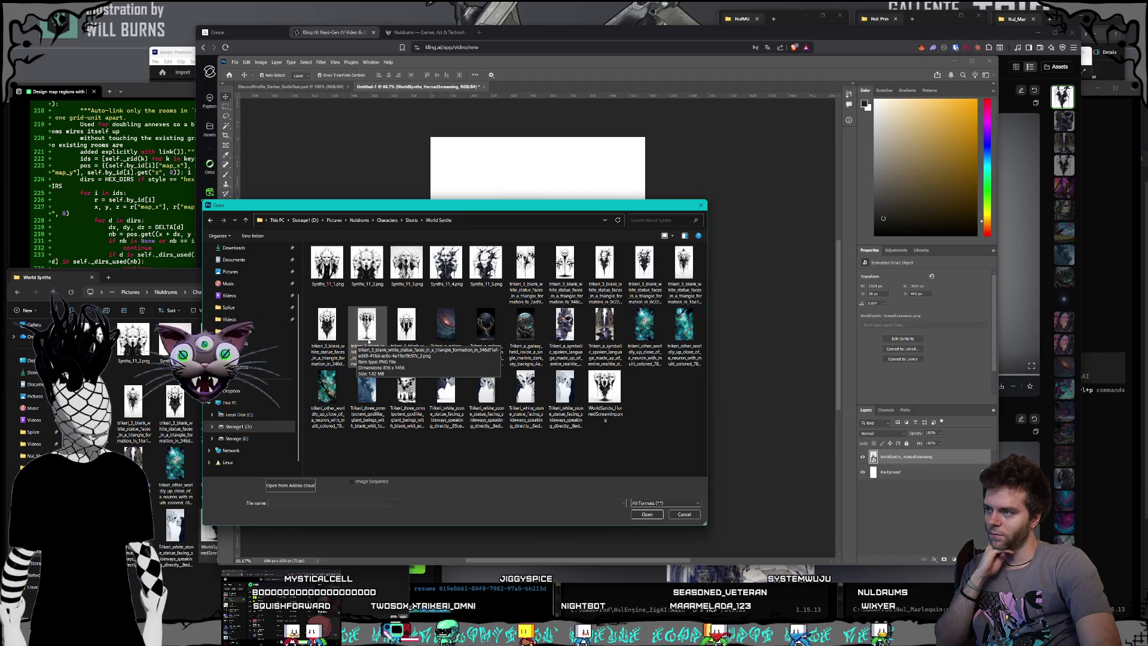
double_click(369, 341)
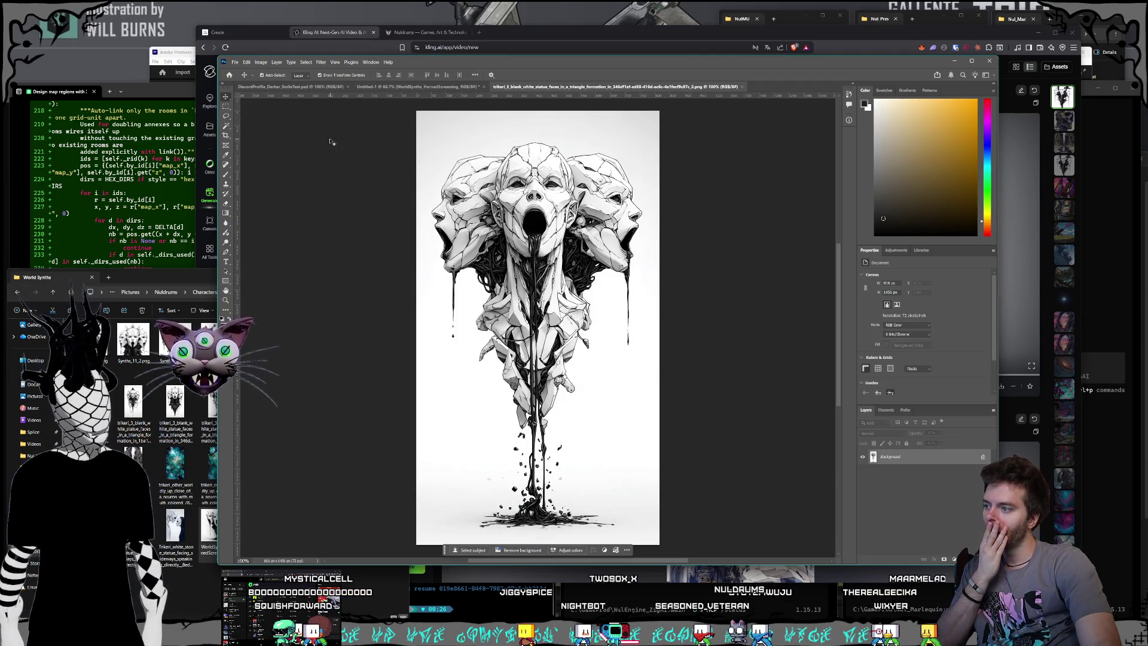
Convert the trikeri Background to a layer, select the whole statue-faces image and copy it.
click(234, 62)
click(370, 156)
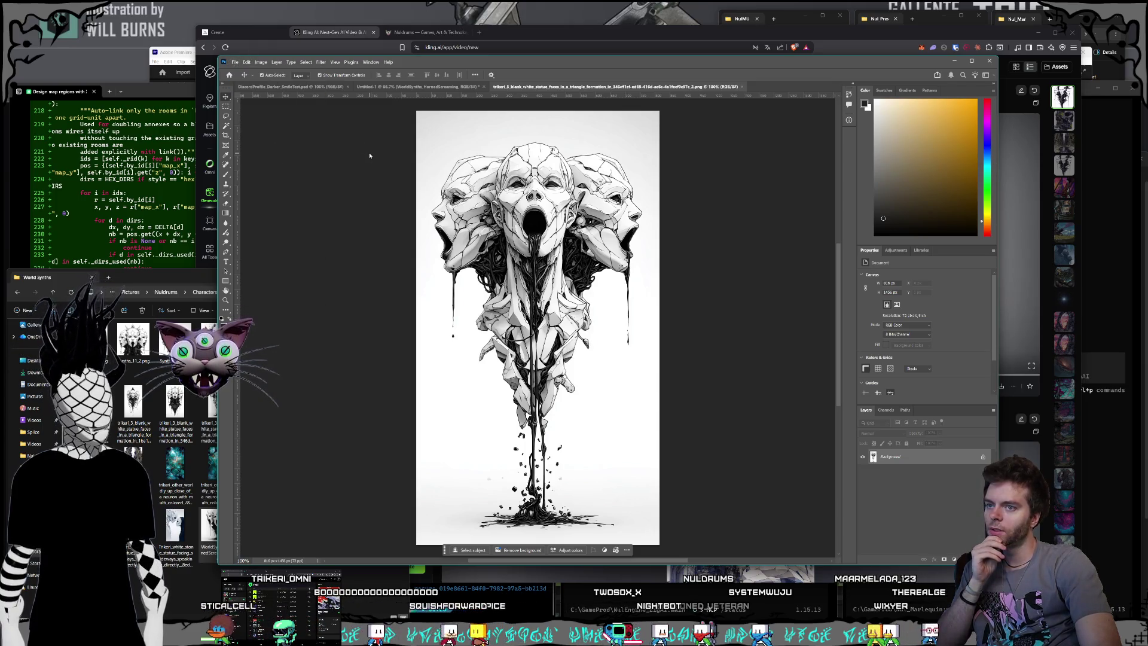
double_click(913, 461)
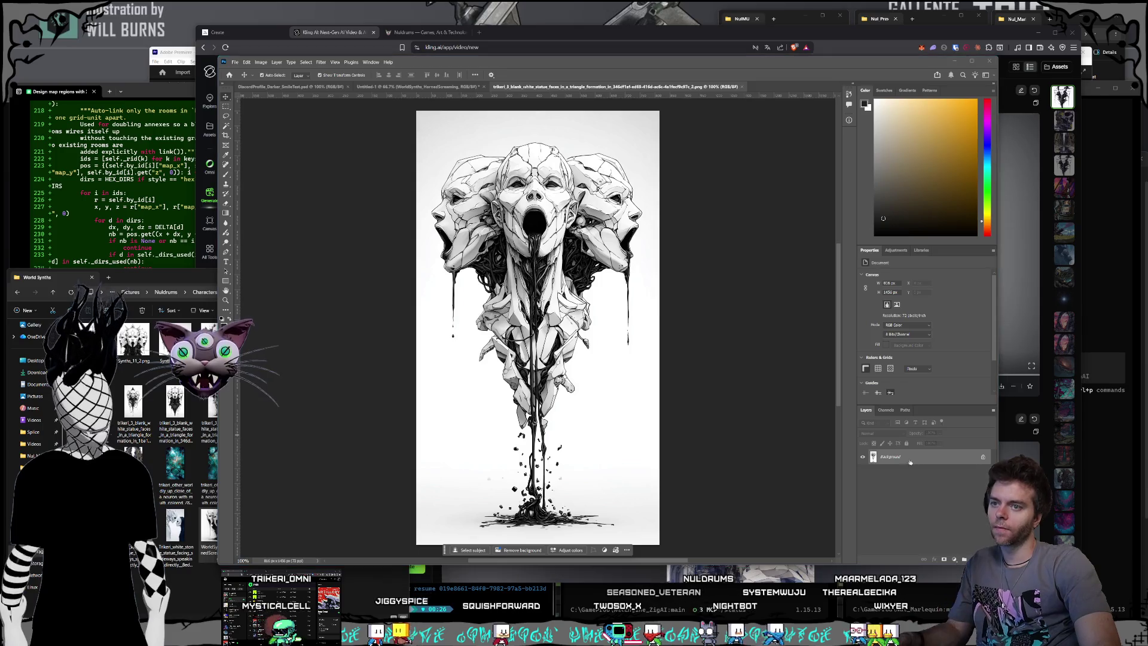
key(Return)
key(m)
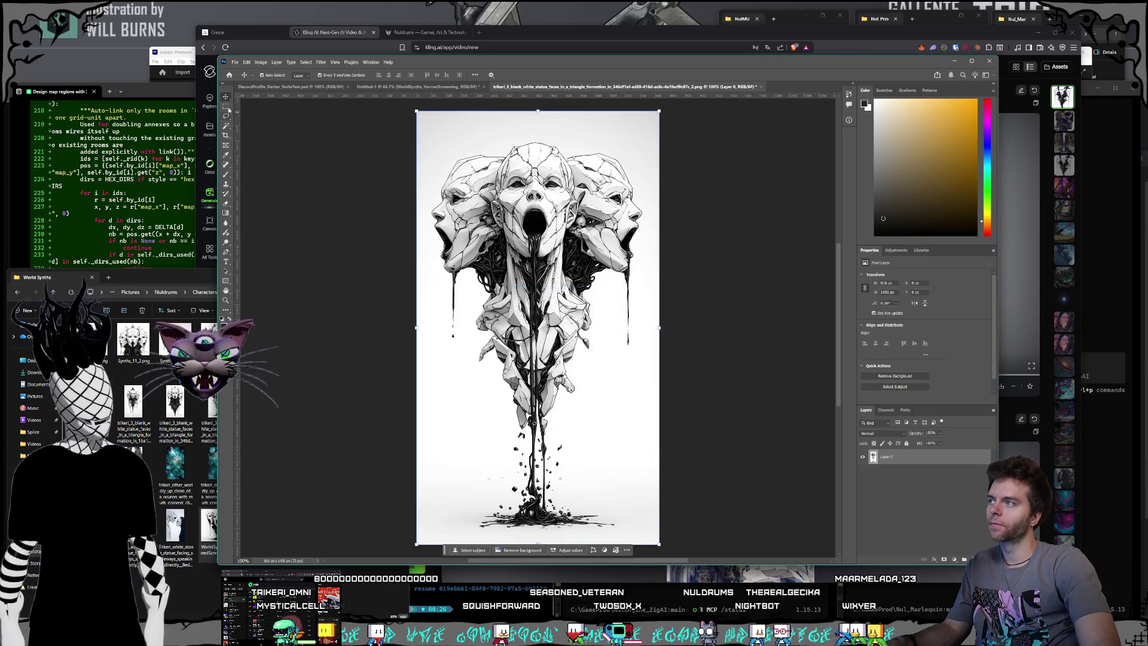
mouse_move(416, 110)
mouse_down()
mouse_move(497, 277)
mouse_move(688, 539)
mouse_move(692, 436)
mouse_up()
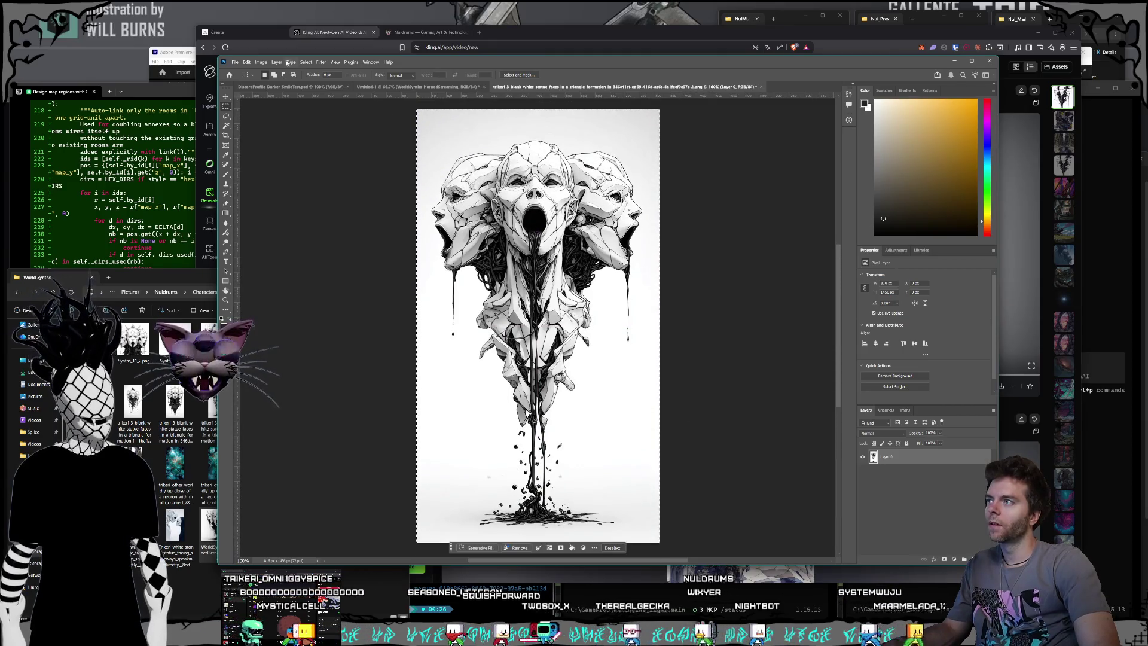
click(247, 62)
click(269, 112)
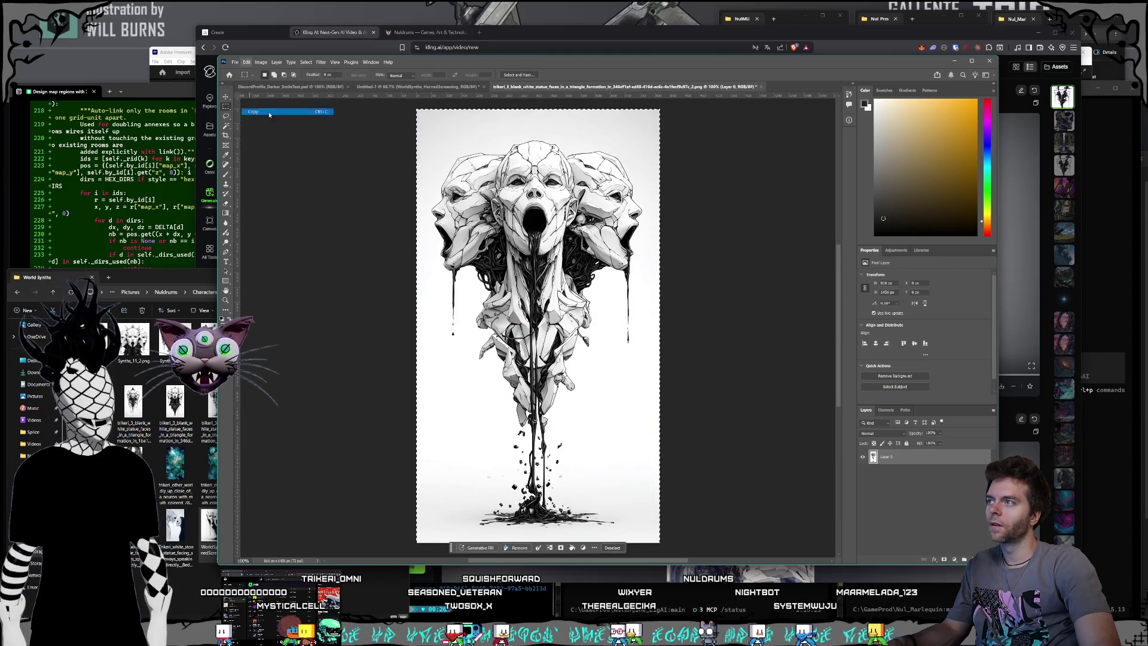
Paste the statue faces into Untitled-1 and scale it to fill the canvas.
click(403, 88)
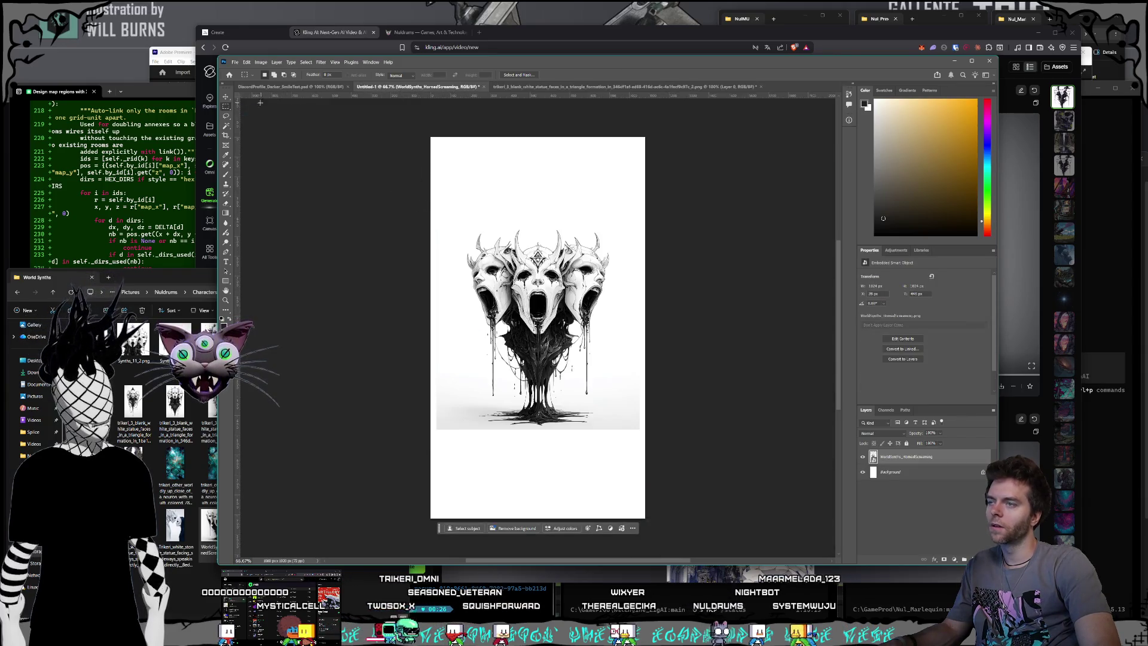
click(246, 63)
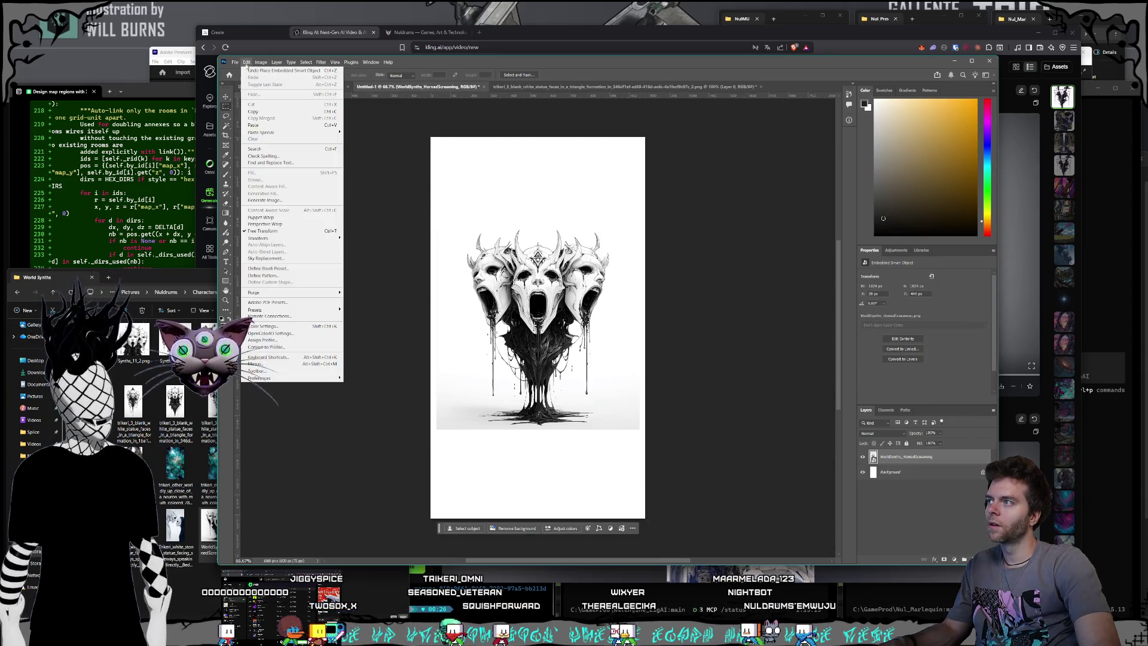
click(266, 126)
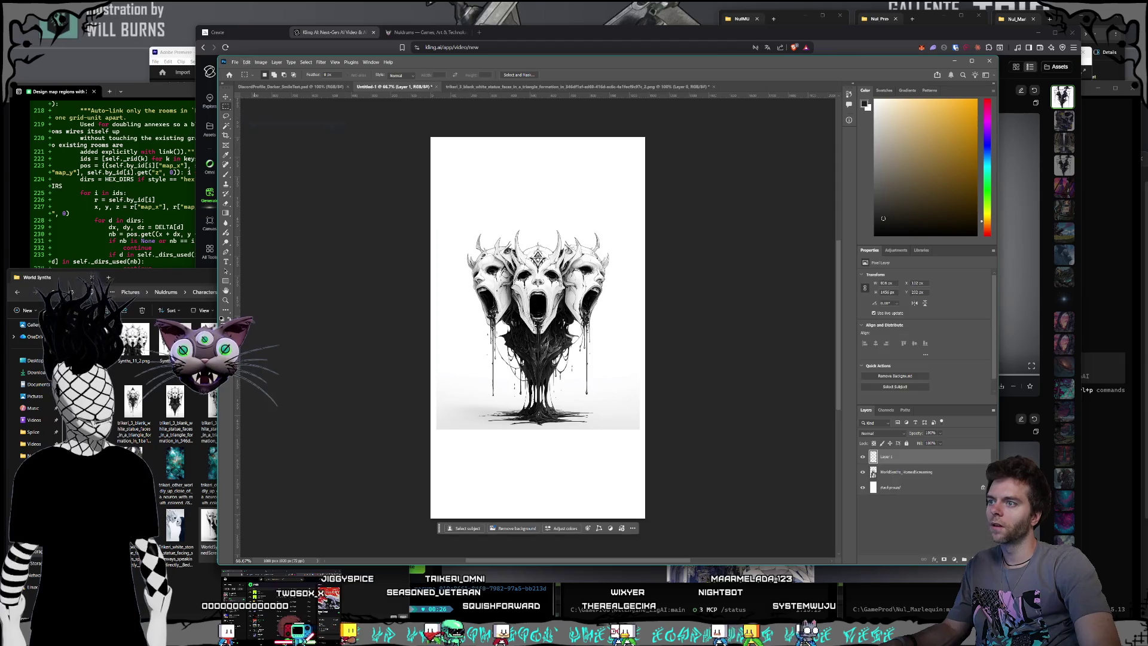
click(226, 97)
drag(607, 381, 581, 334)
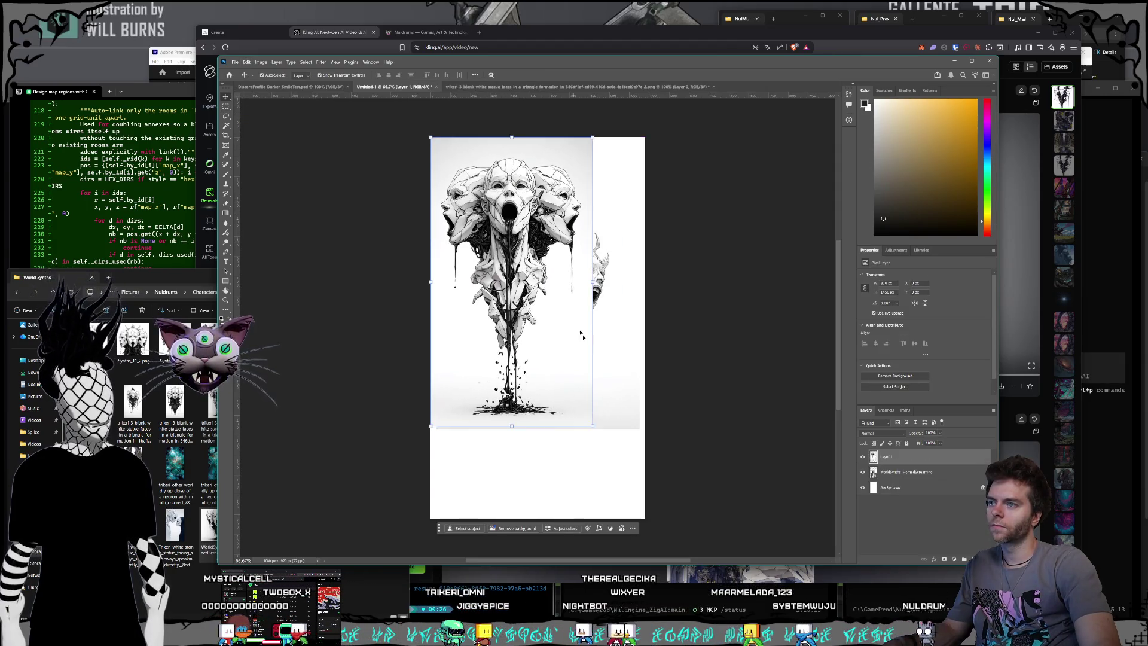
click(594, 426)
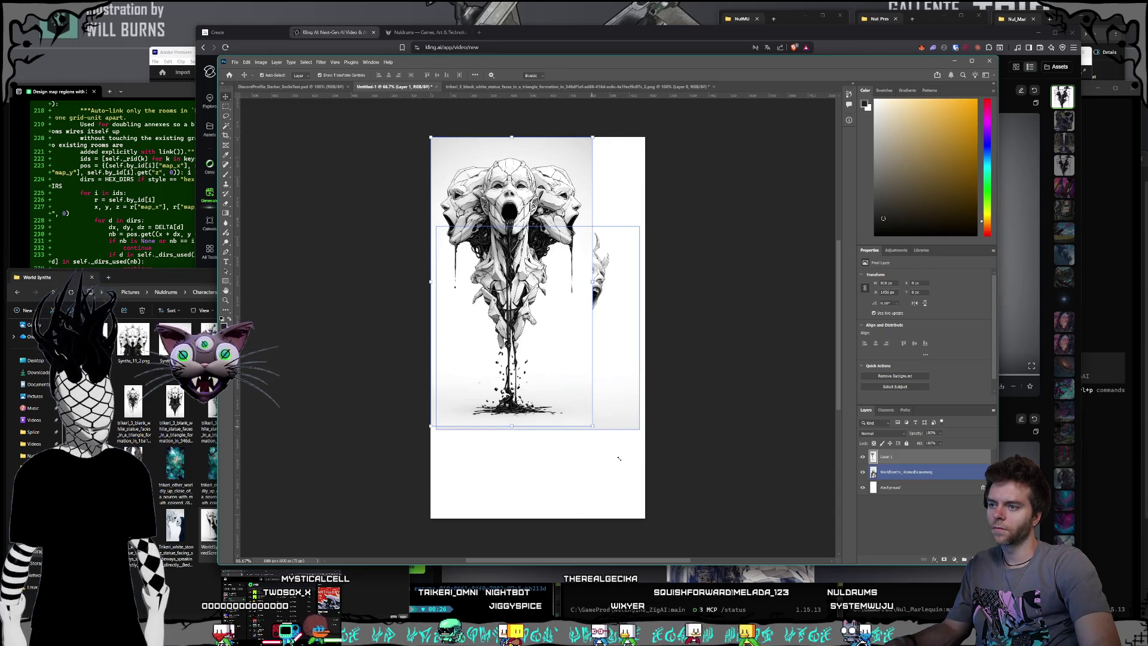
drag(592, 427, 653, 517)
key(Return)
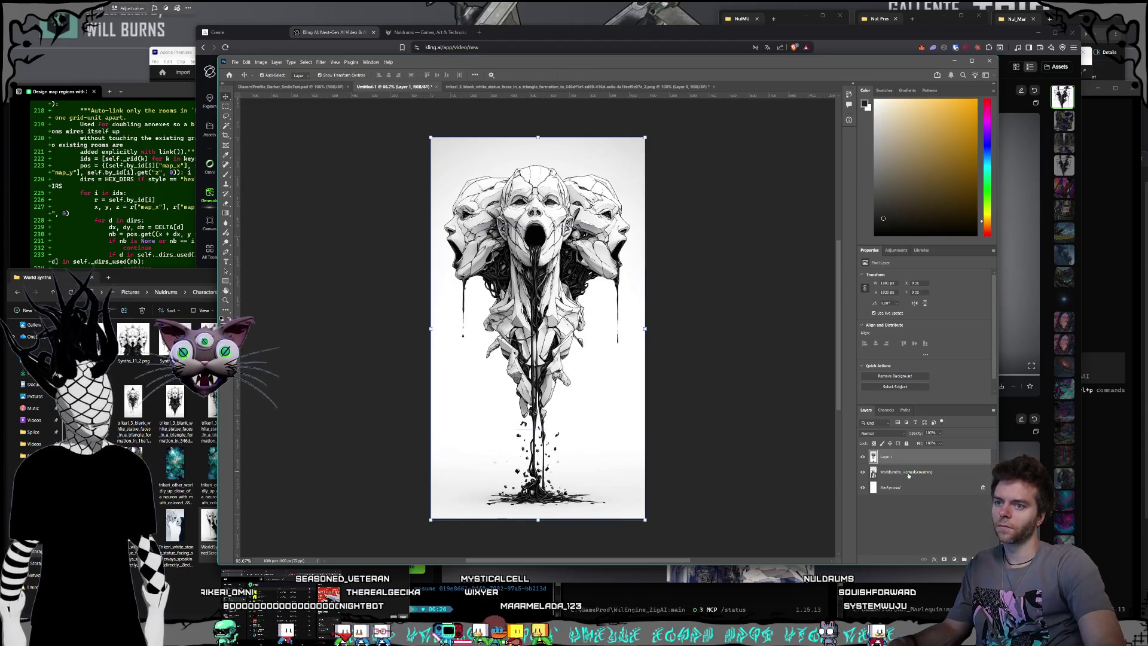
Put the horned-masks layer above the statue faces, moving it up-right and enlarging it.
click(906, 472)
drag(919, 456, 919, 458)
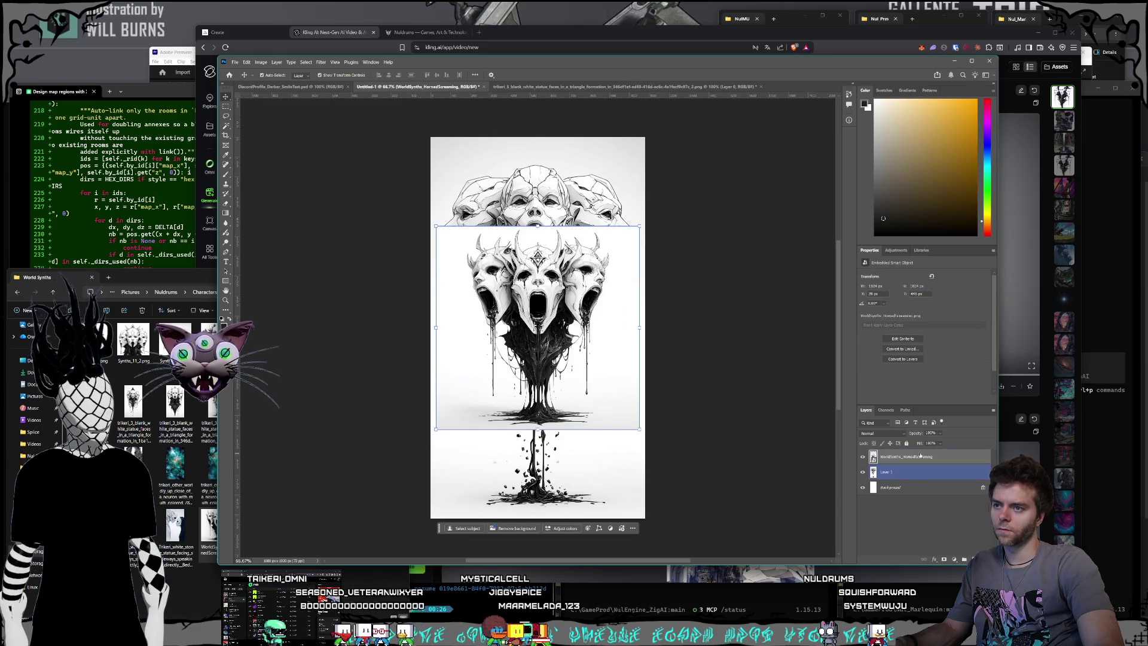
drag(538, 329, 573, 240)
mouse_move(471, 340)
mouse_down()
mouse_move(422, 388)
mouse_move(368, 476)
mouse_up()
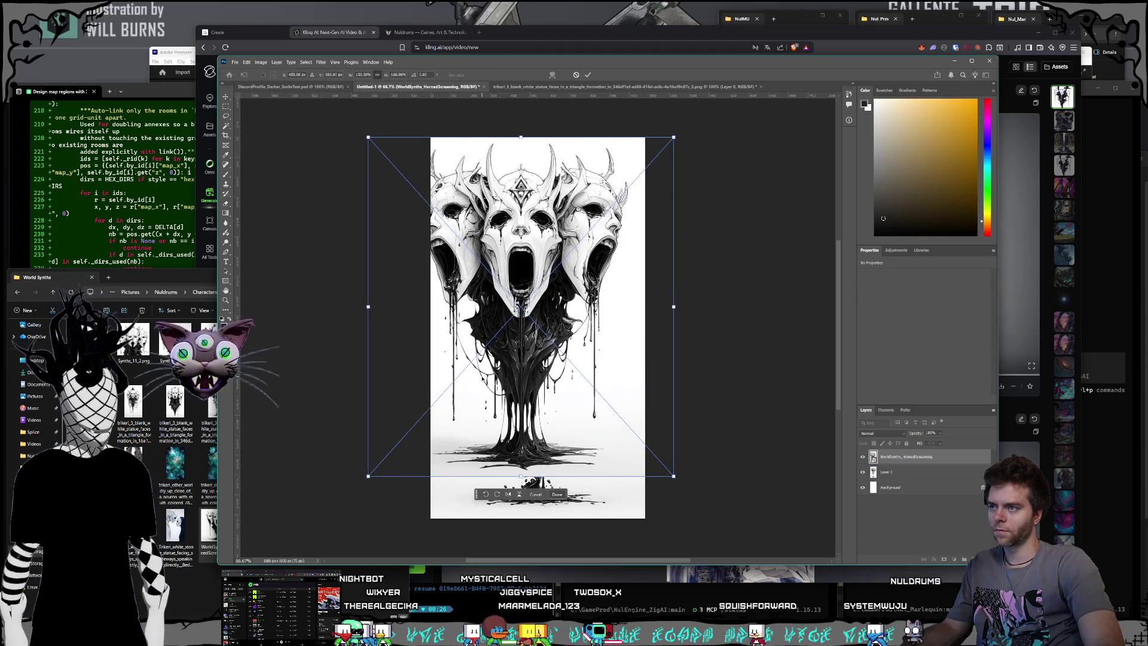
Scale, stretch taller and reposition the horned masks over the statue faces, then commit.
key(ctrl+z)
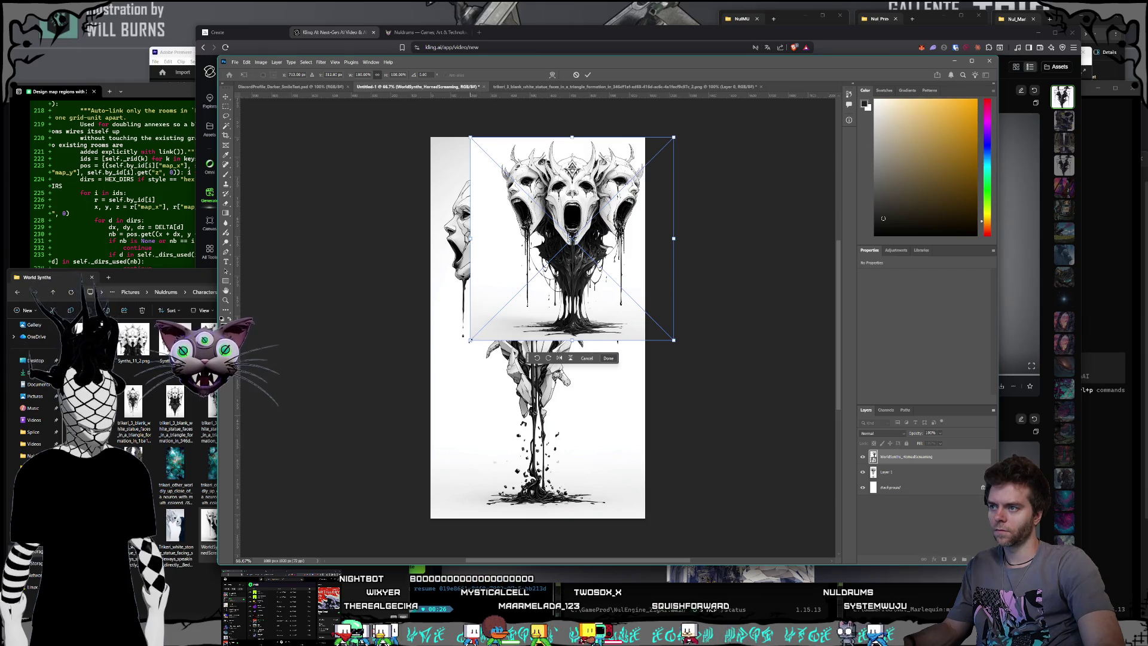
drag(471, 339, 392, 418)
mouse_move(515, 339)
mouse_down()
mouse_move(526, 441)
mouse_move(516, 451)
mouse_up()
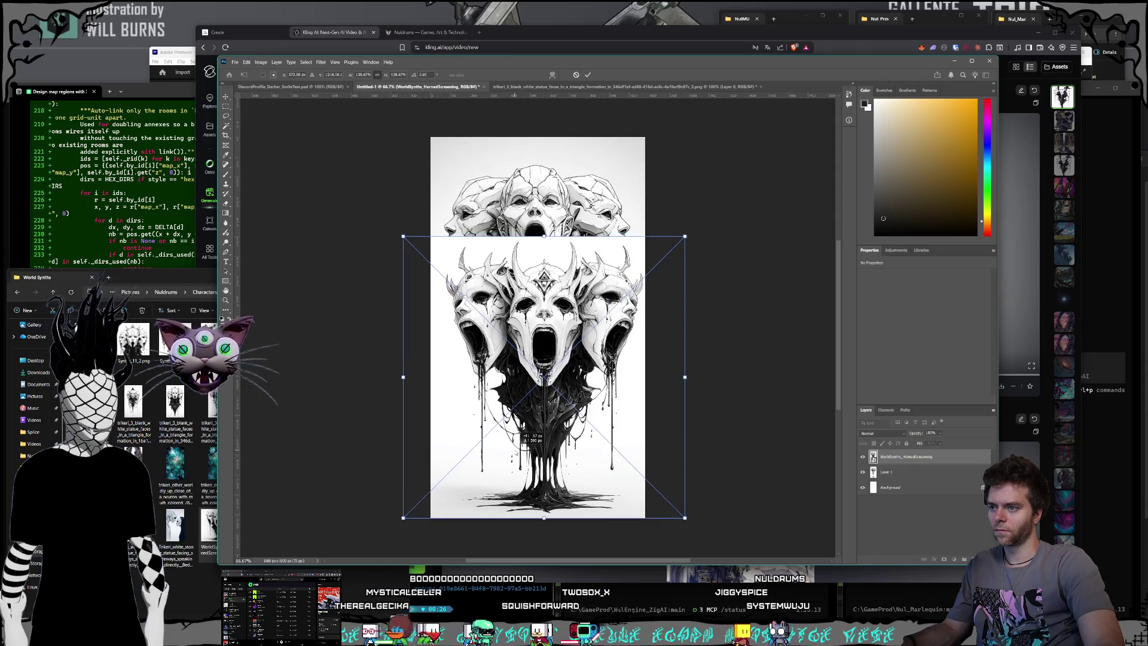
mouse_move(544, 237)
mouse_down()
mouse_move(550, 147)
mouse_move(551, 244)
mouse_move(538, 269)
mouse_up()
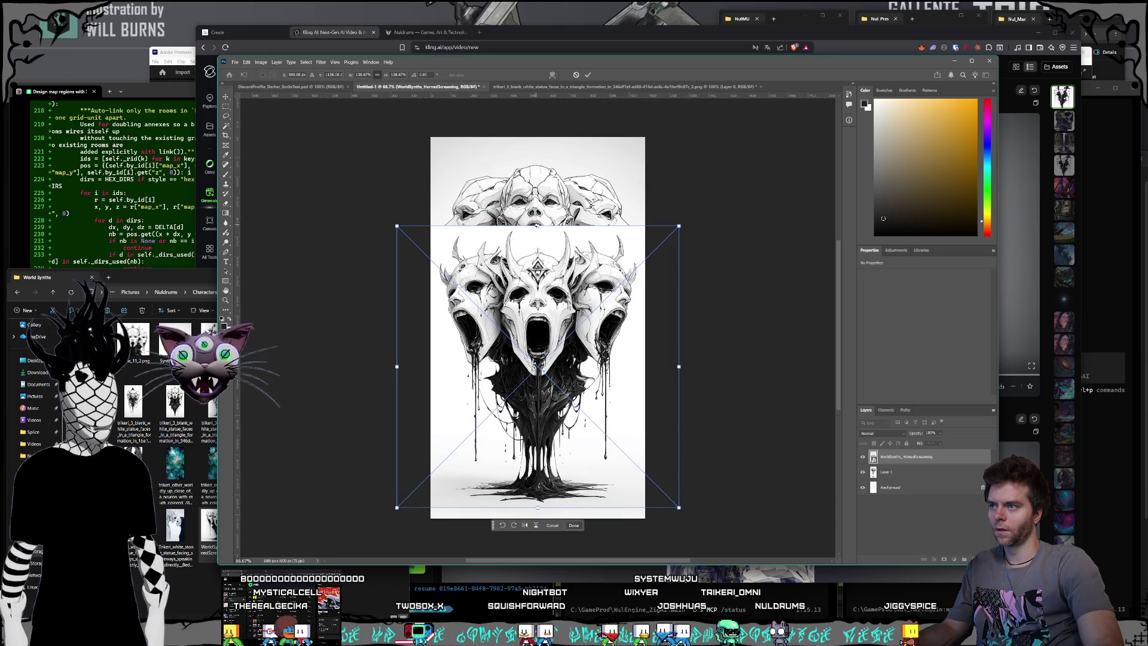
mouse_move(537, 226)
mouse_down()
mouse_move(533, 147)
mouse_move(524, 217)
mouse_up()
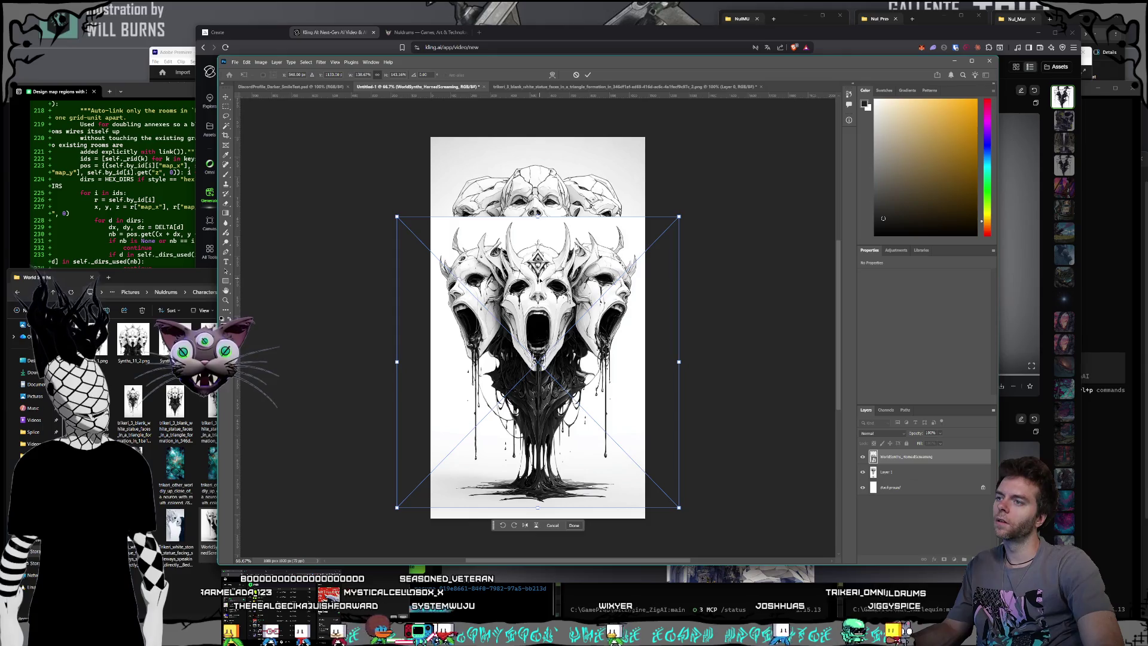
drag(552, 270, 552, 236)
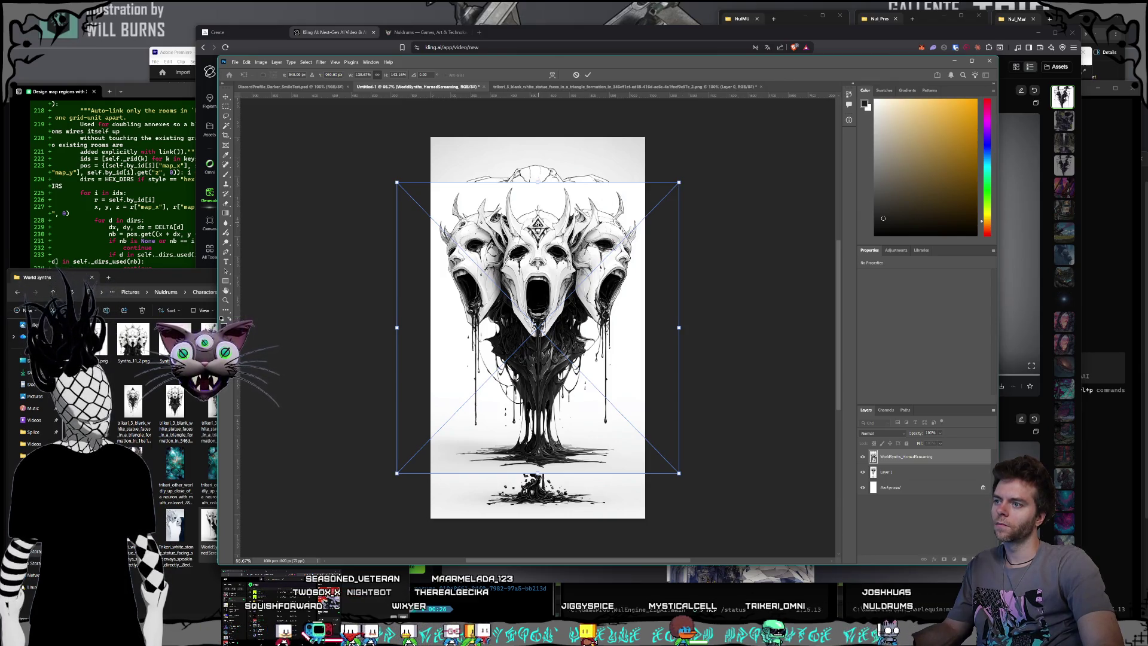
drag(543, 217, 543, 216)
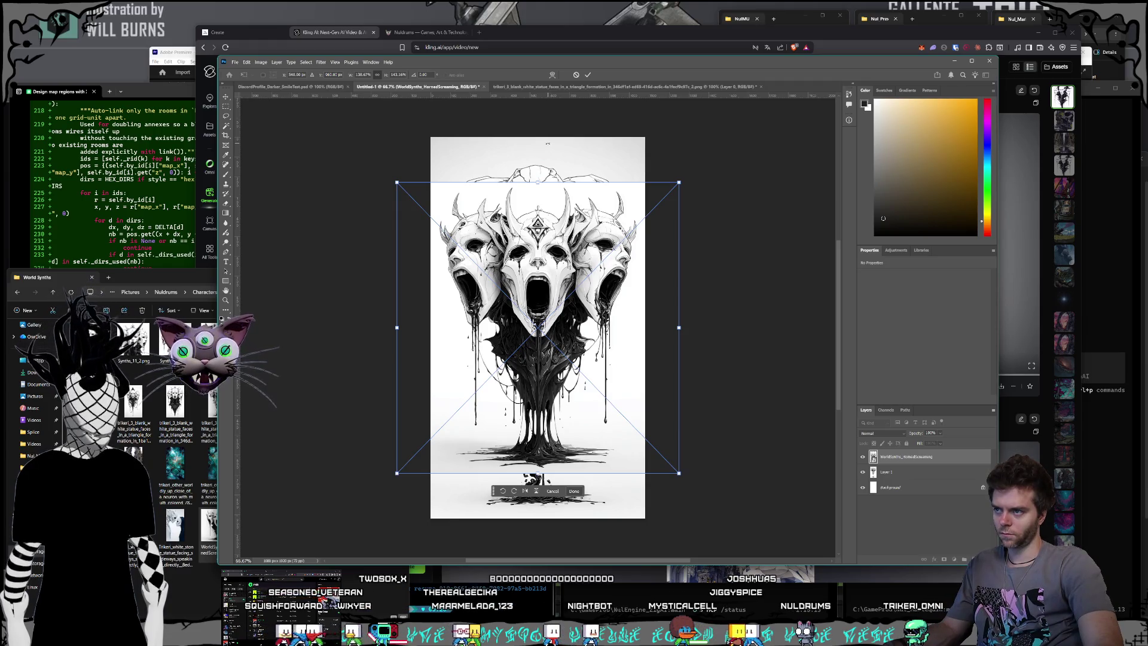
click(897, 472)
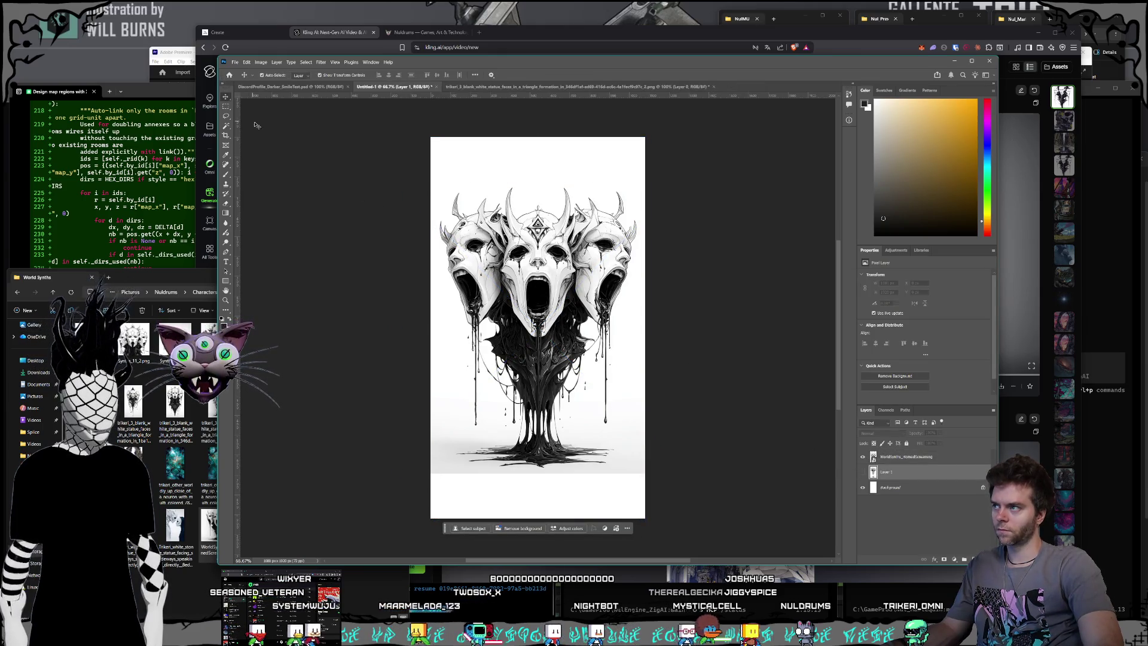
Select the blank bottom strip and fill it using Generative Fill with the Firefly model.
click(320, 137)
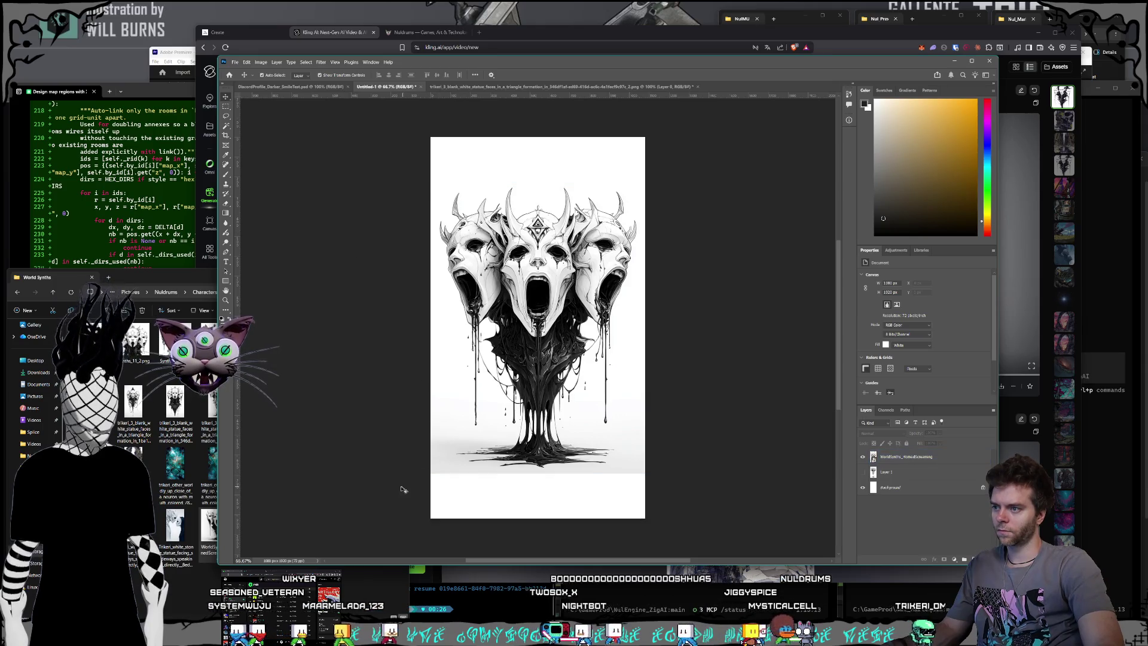
click(926, 457)
click(336, 452)
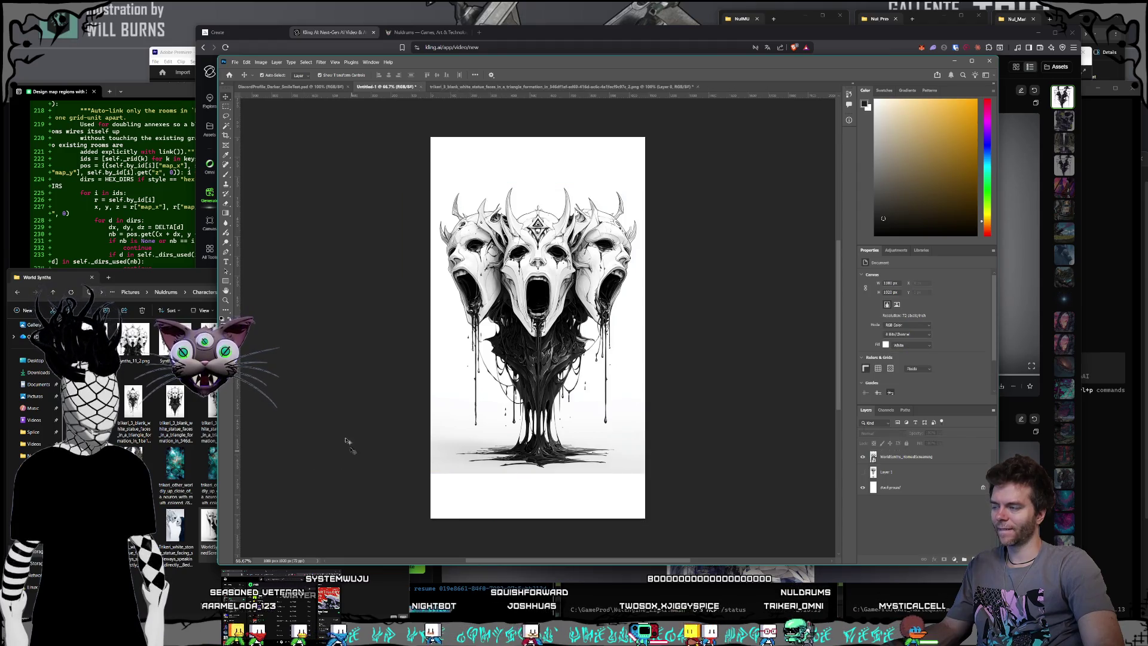
click(226, 106)
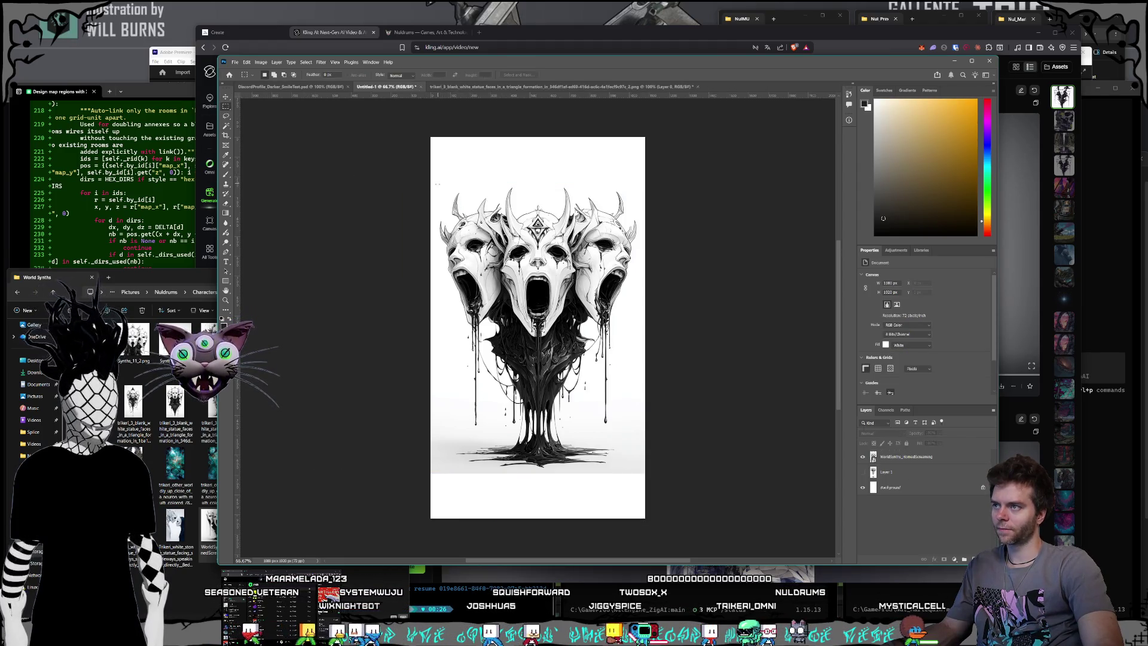
mouse_move(427, 469)
mouse_down()
mouse_move(652, 559)
mouse_move(649, 455)
mouse_up()
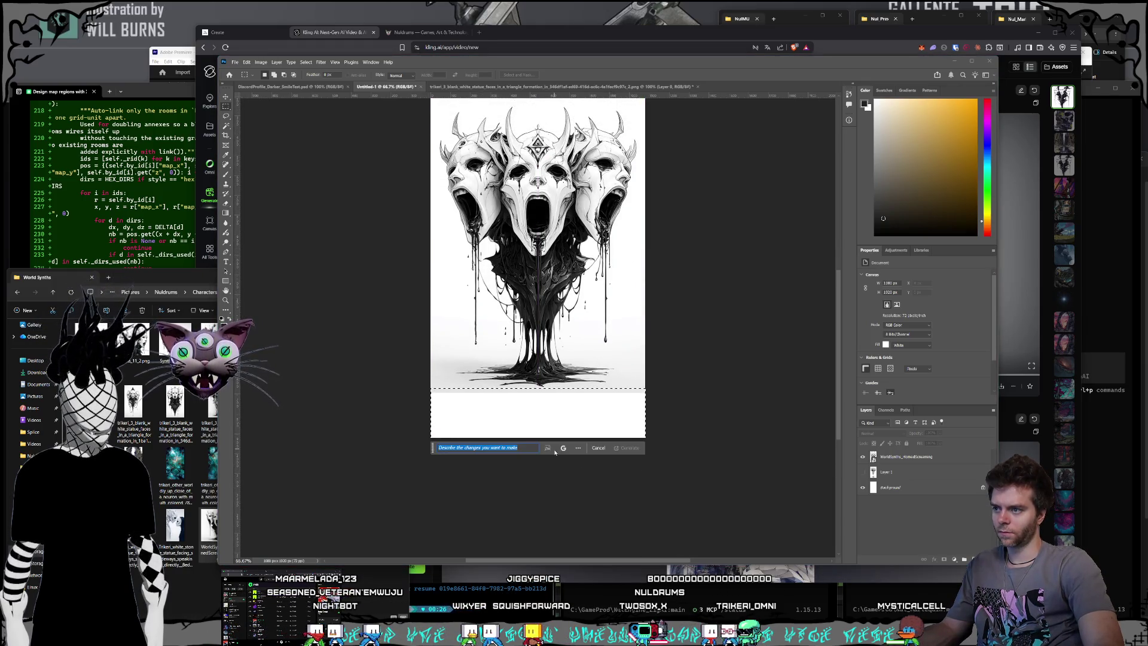
click(563, 448)
click(568, 424)
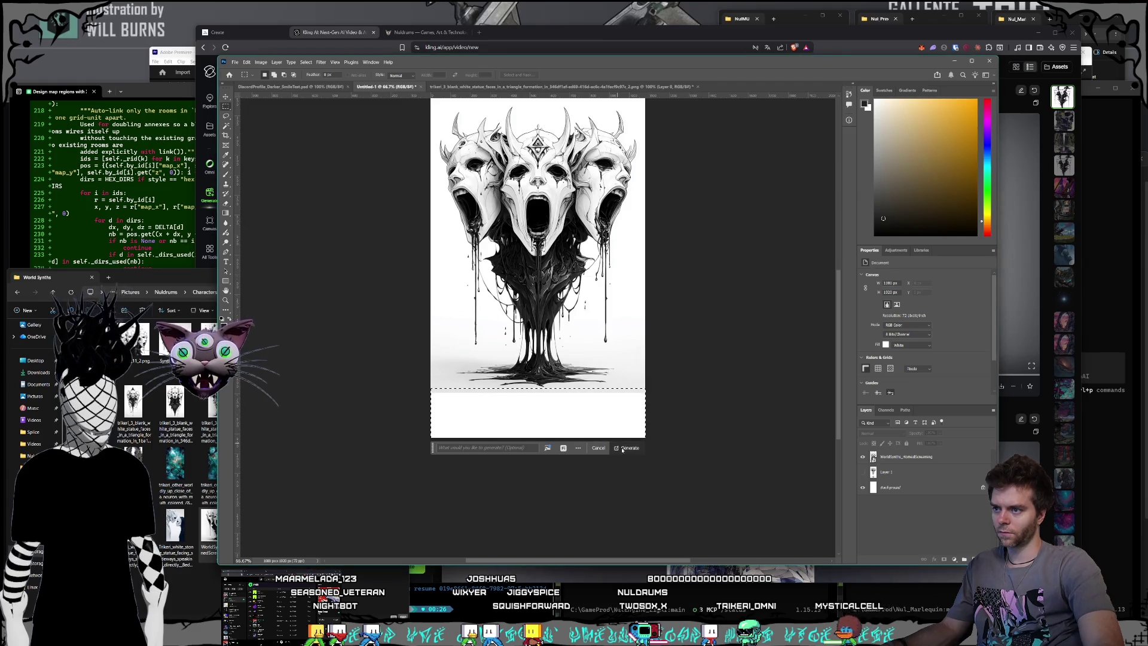
key(Return)
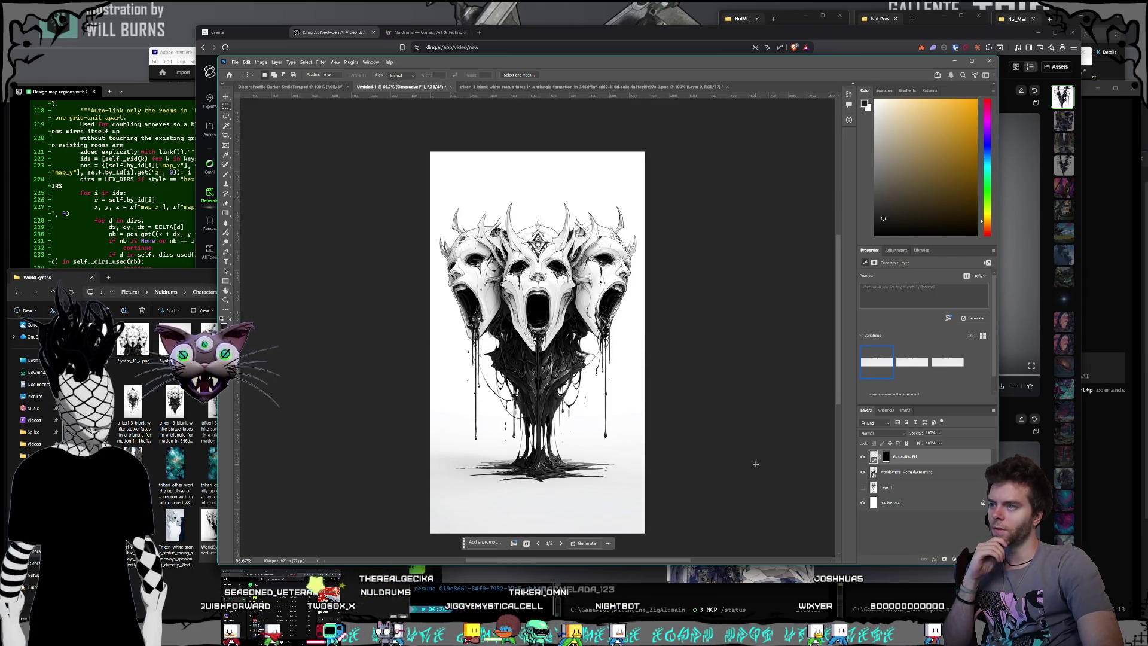
Save the composite as layered PSD WorldSynthPortraitGoop.psd with Maximize Compatibility on.
scroll(760, 433, down, 1)
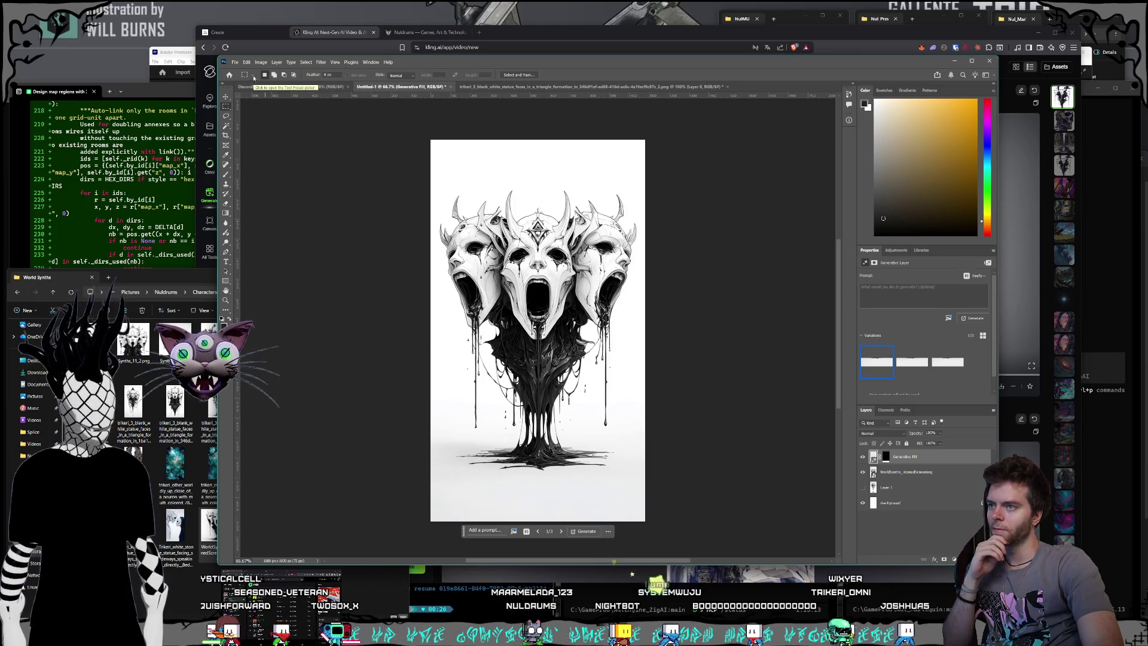
click(235, 62)
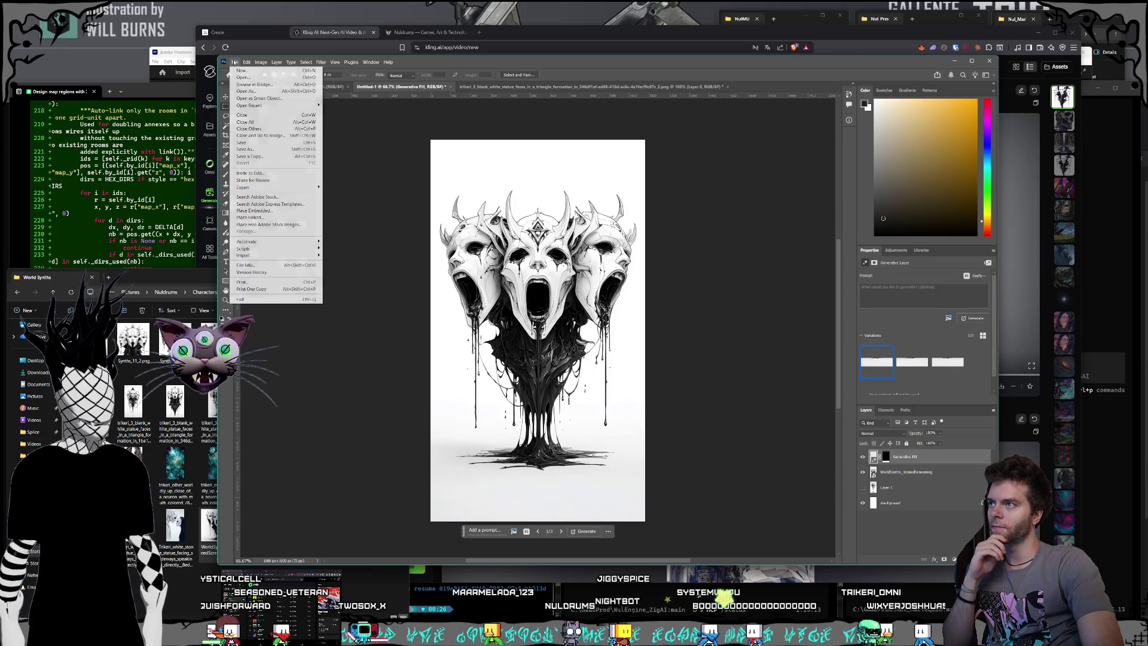
click(243, 157)
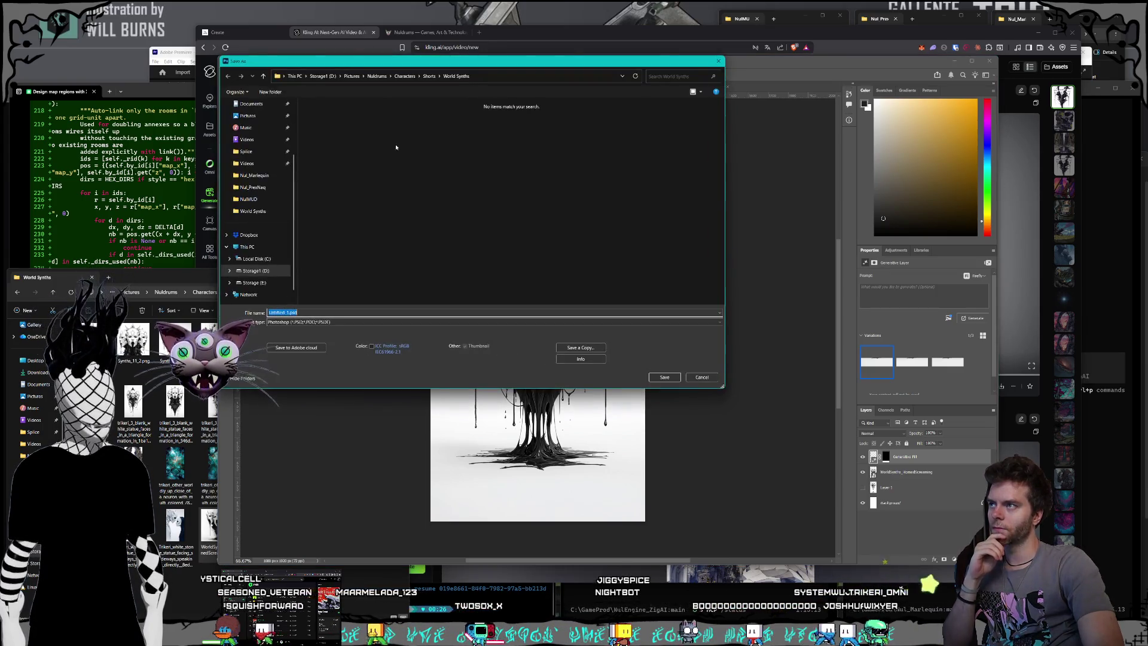
drag(372, 67, 428, 76)
text(WorldSynthPortalTagged)
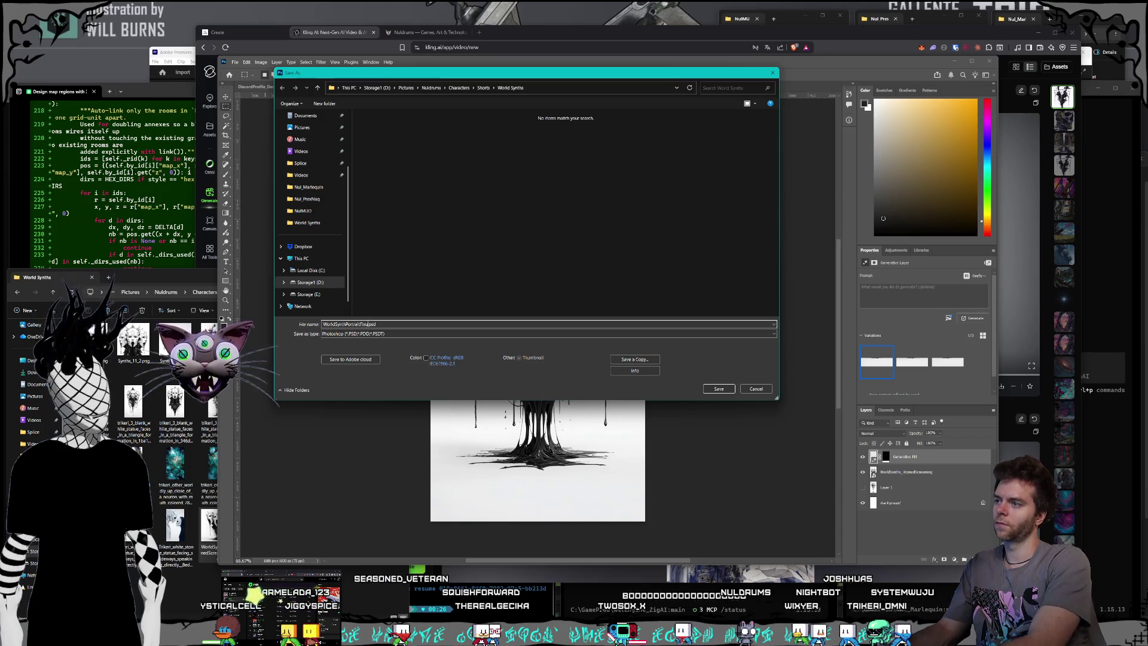
key(Return)
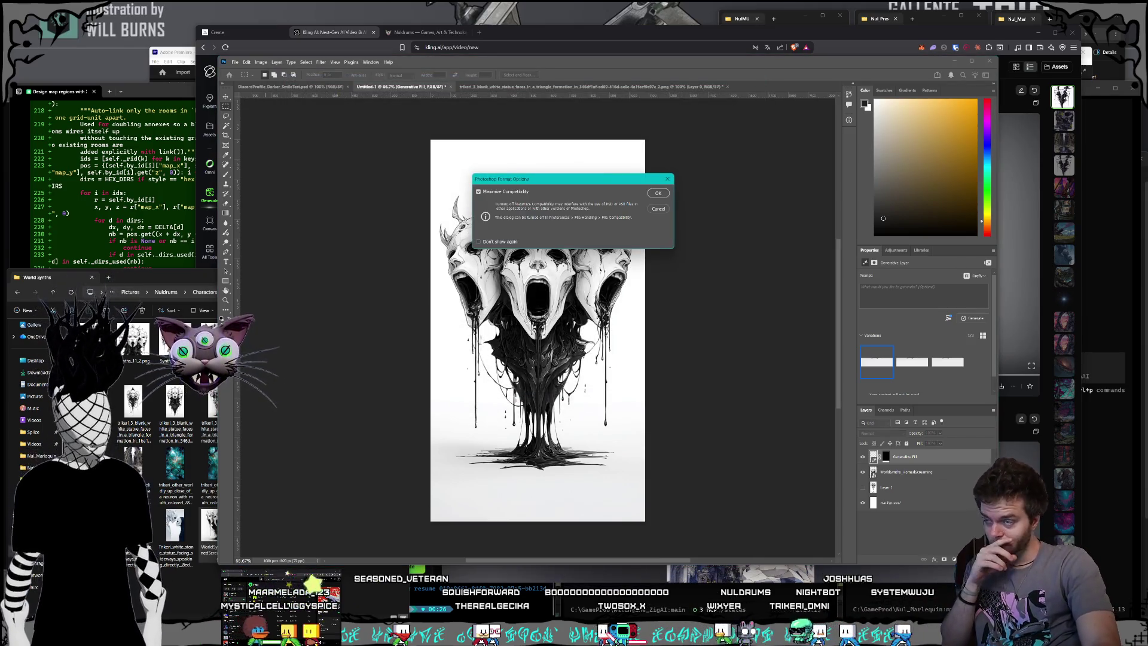
key(Return)
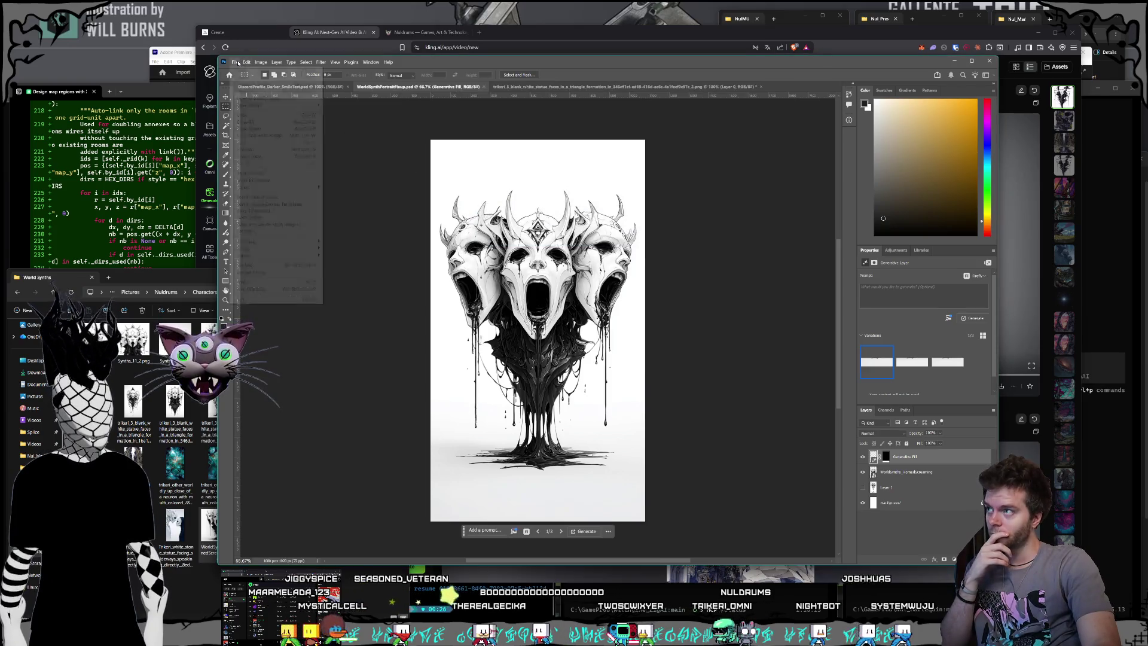
Save a PNG copy named WorldSynths_HornedScreaming_Portra.png into the World Synths folder.
click(235, 62)
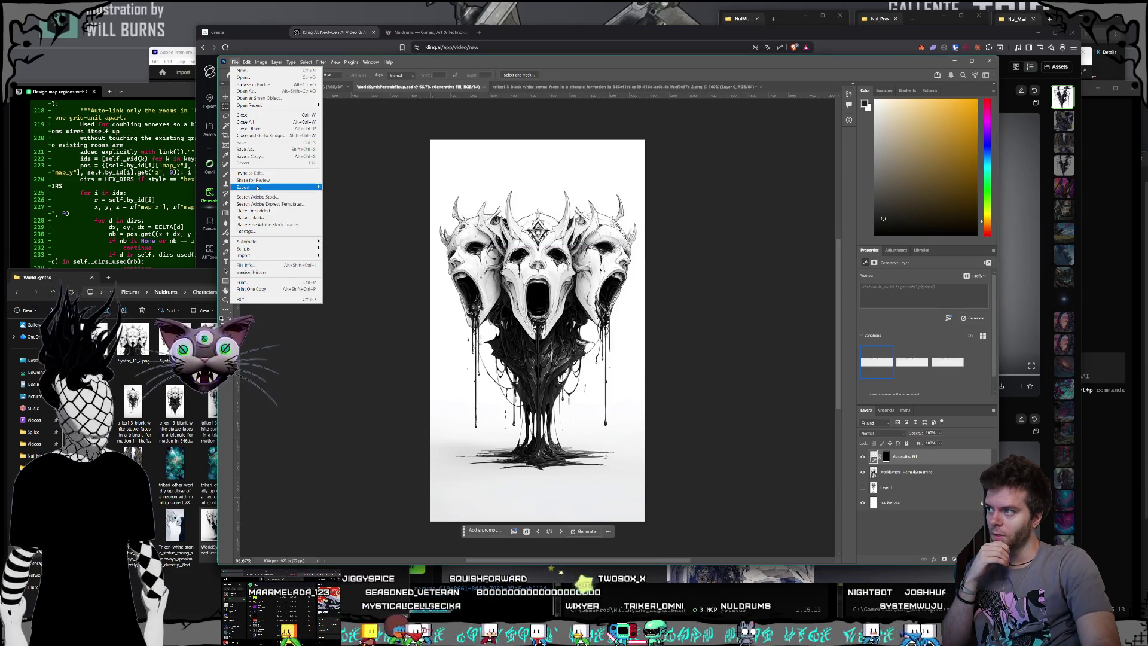
click(353, 188)
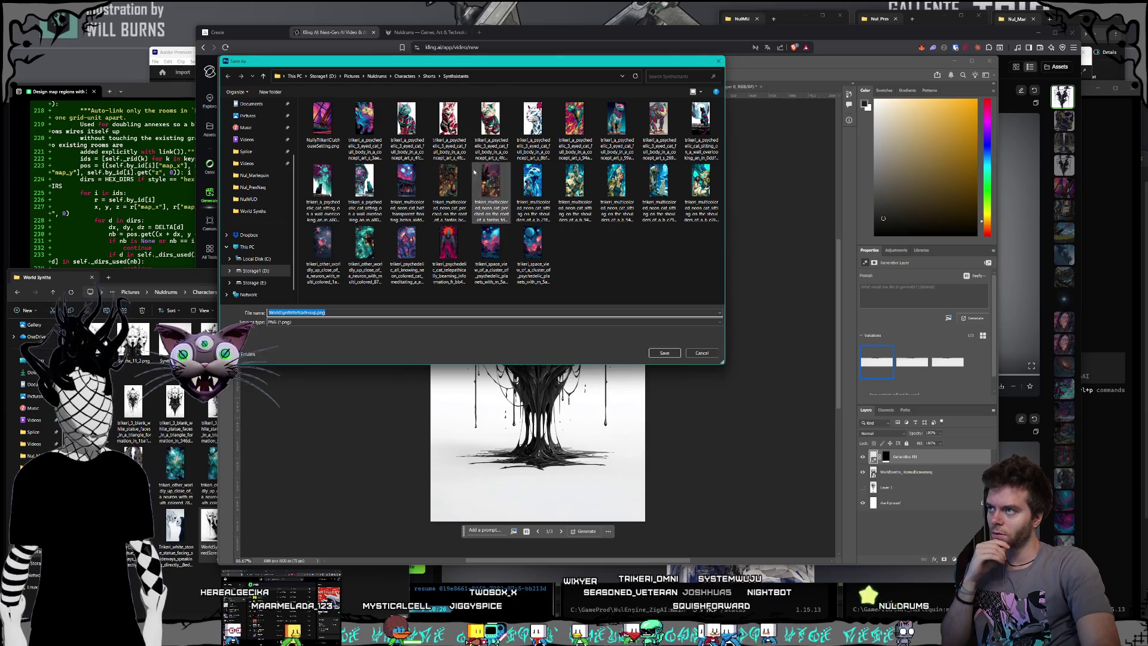
click(429, 76)
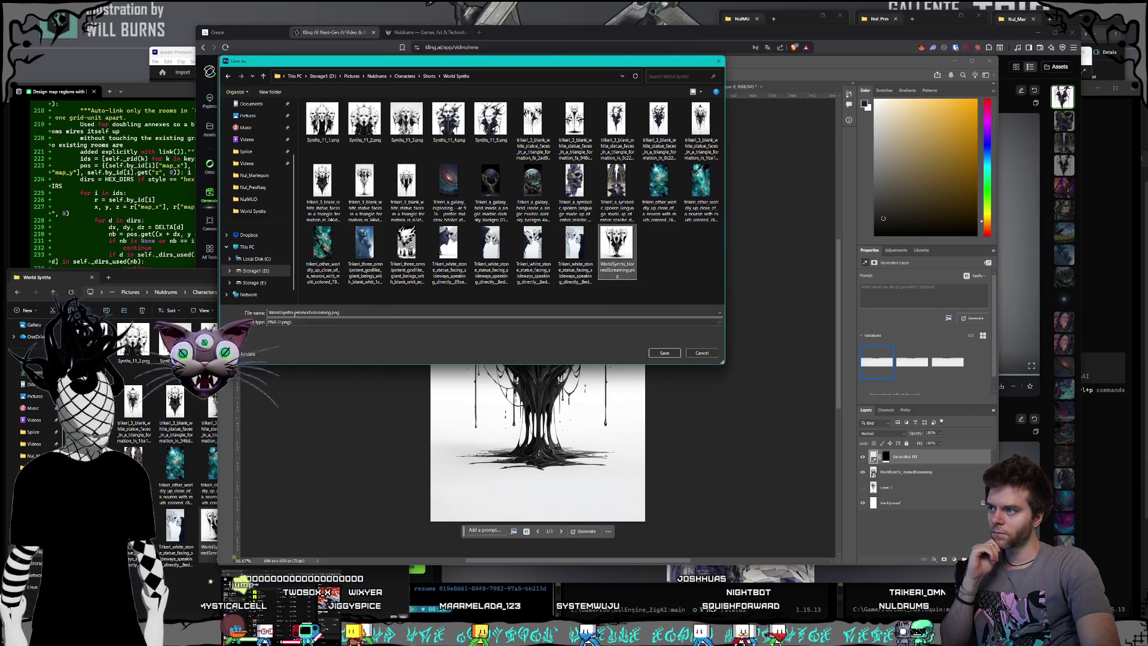
triple_click(332, 313)
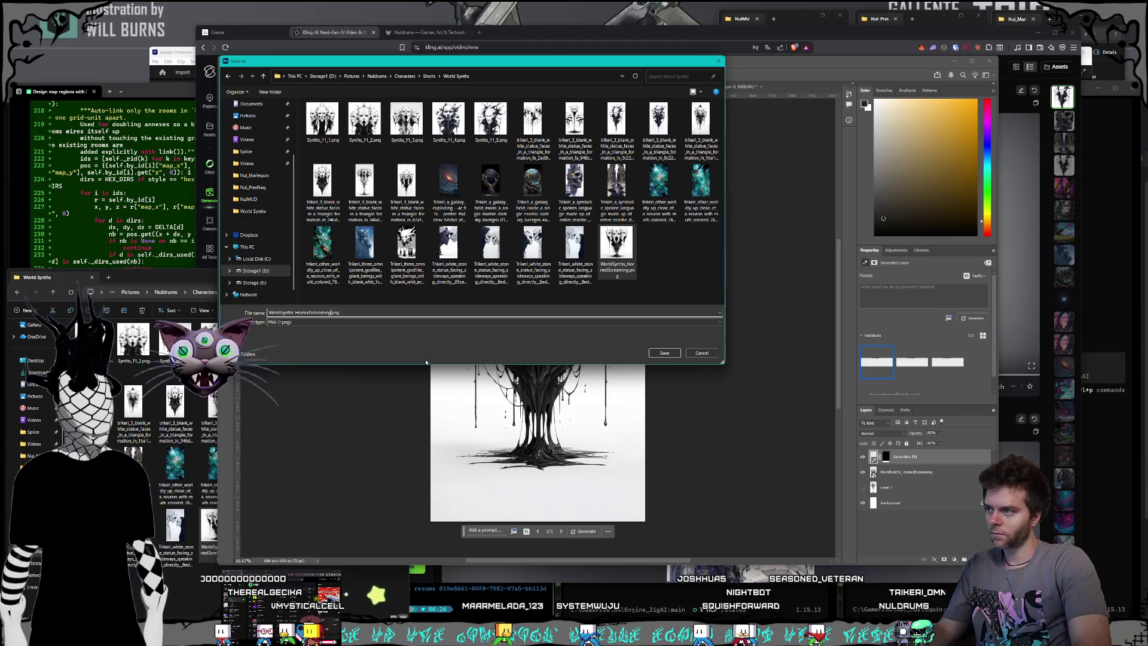
text(_Portra)
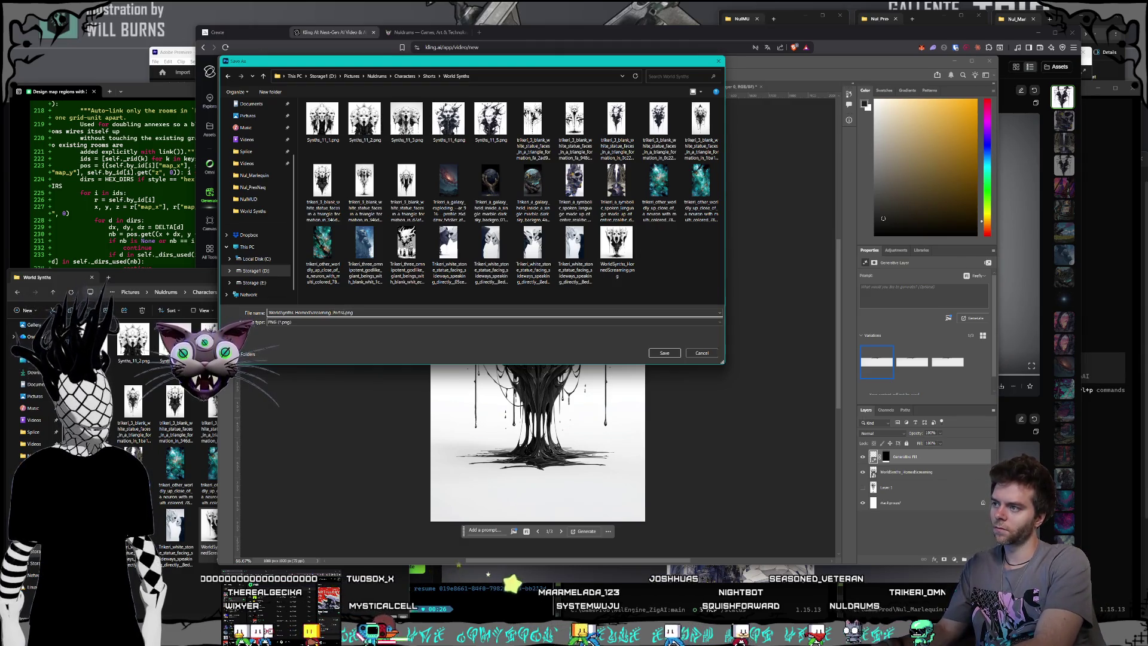
key(Return)
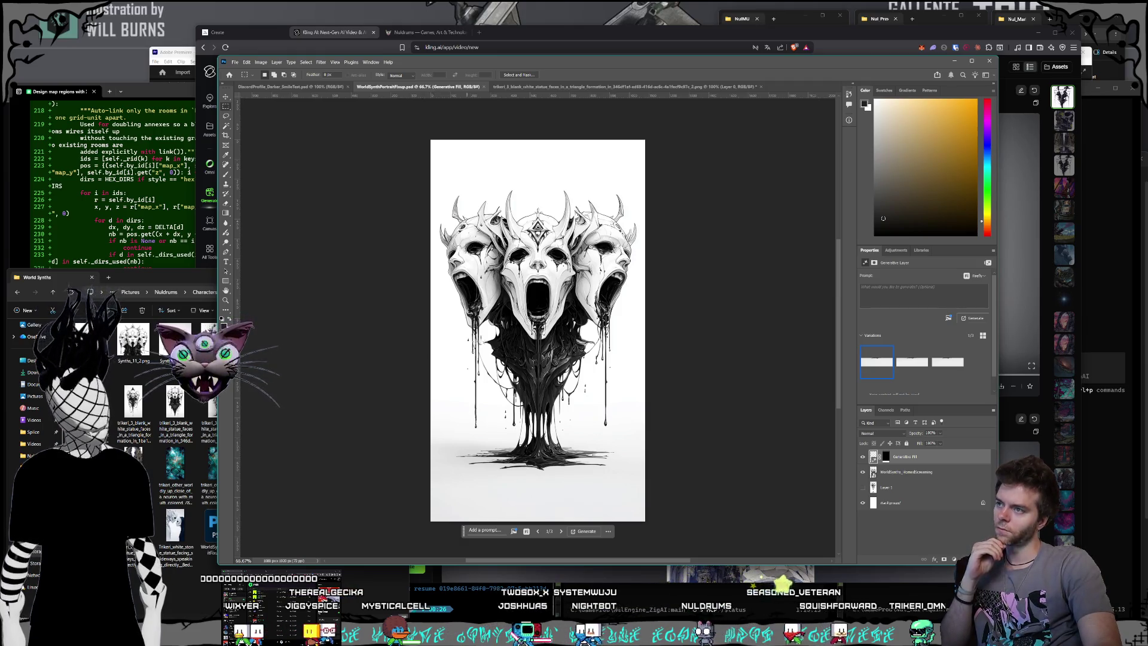
Close the trikeri_3 document without saving, then switch to the DiscordProfile document.
drag(569, 94, 583, 98)
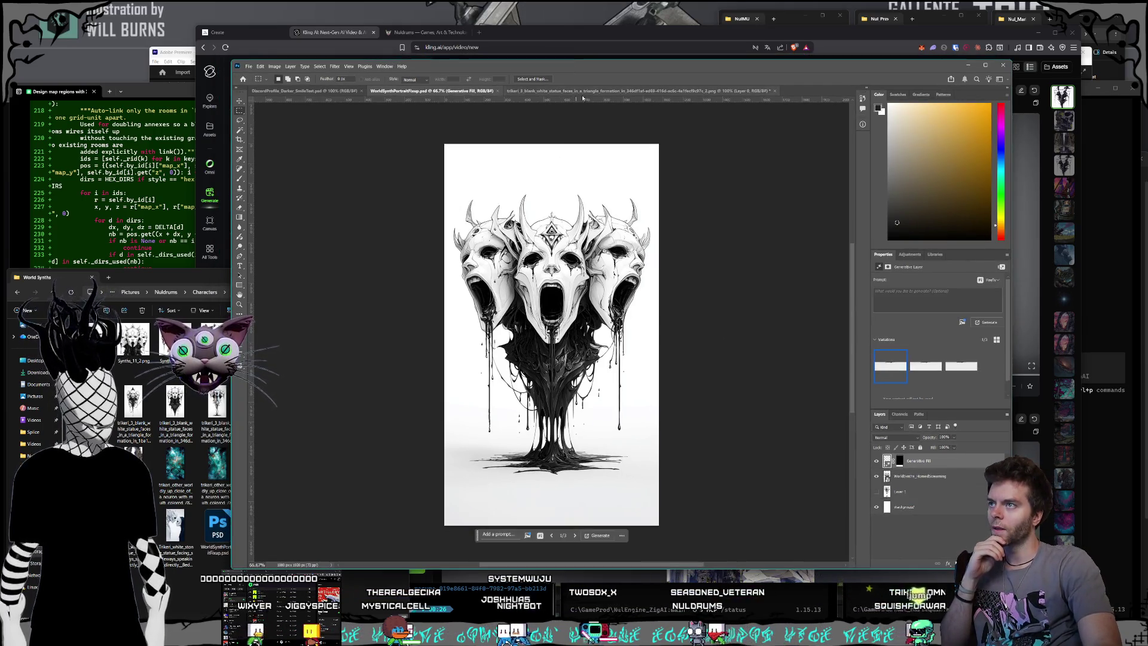
click(583, 92)
key(ctrl+w)
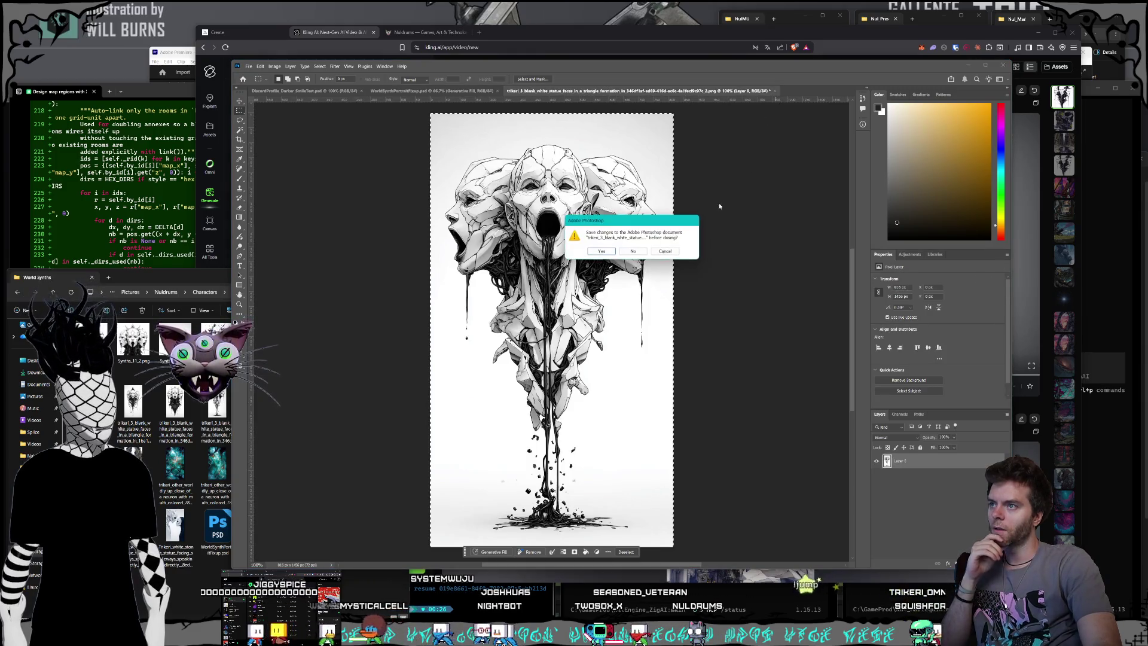
click(639, 251)
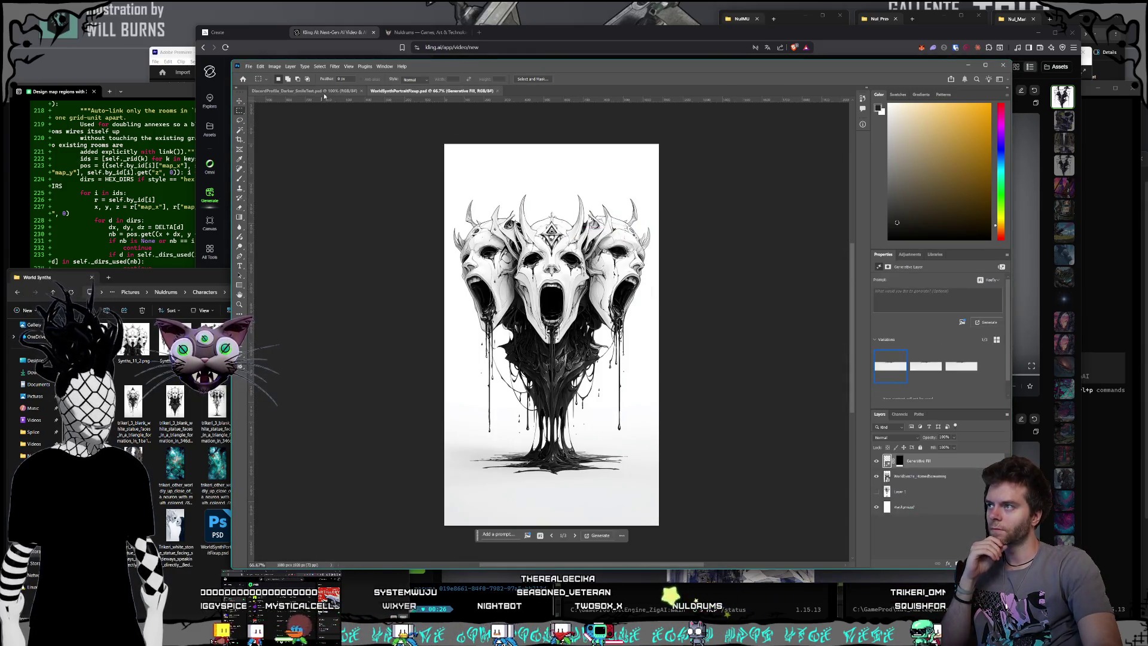
click(324, 92)
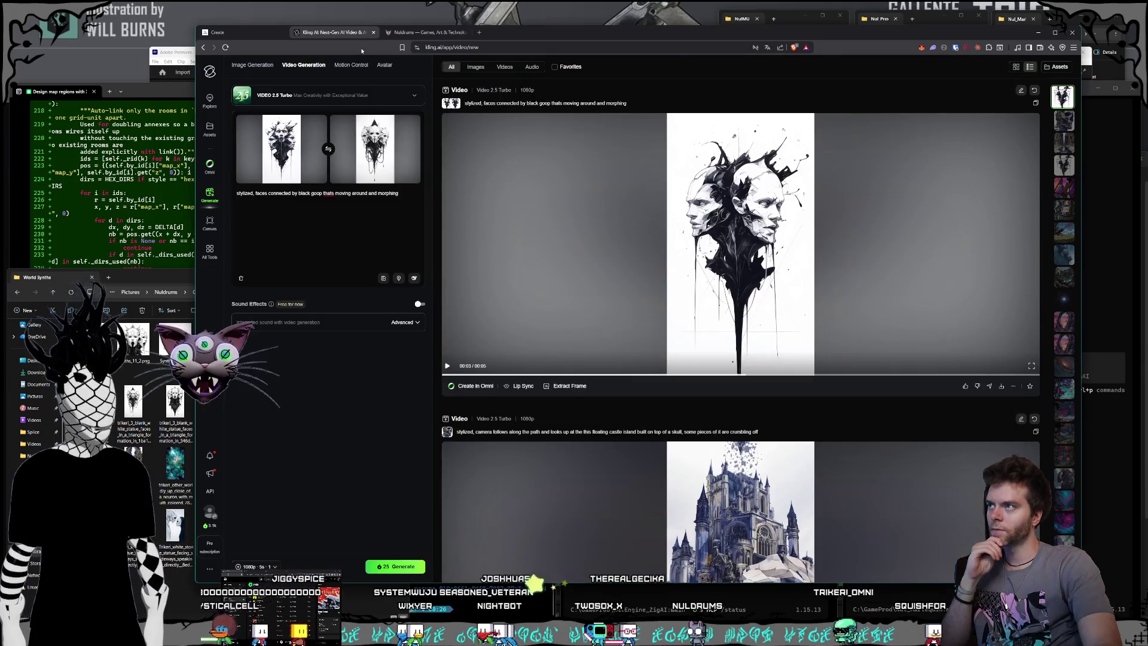
Bring Kling forward, then open the blank trikeri_3 statue-faces image from World Synths for viewing.
click(197, 224)
click(174, 276)
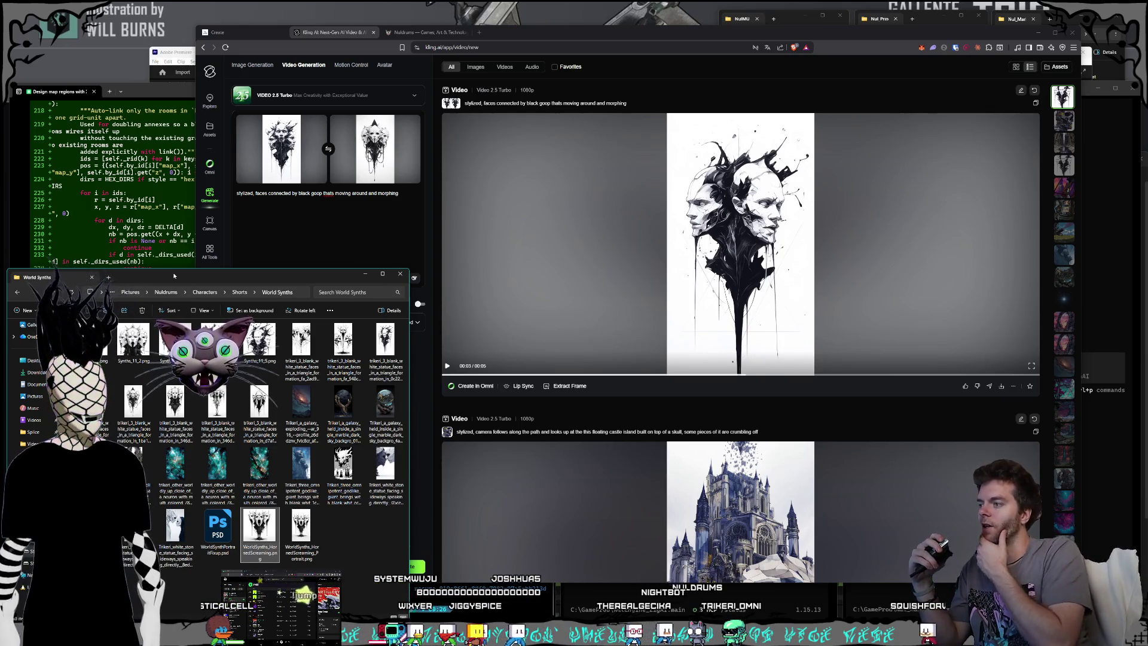
click(264, 422)
double_click(265, 422)
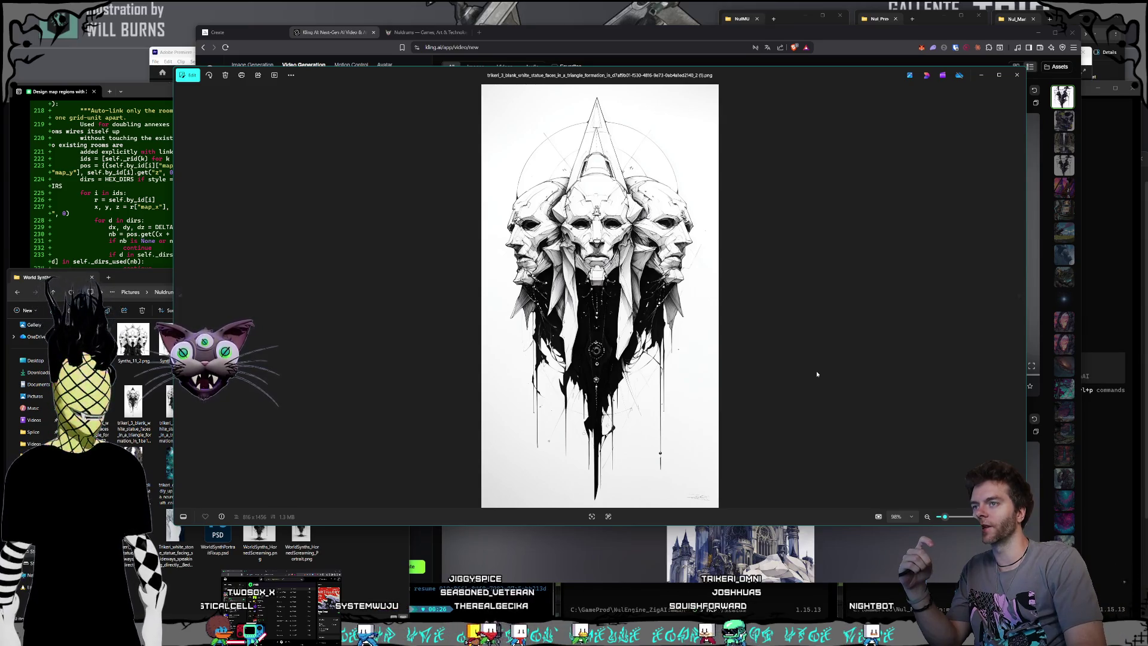
Browse neighbouring statue-face variations, ending on the three screaming faces, then close the viewer.
key(Right)
key(Left)
key(Right)
key(Right)
key(Right)
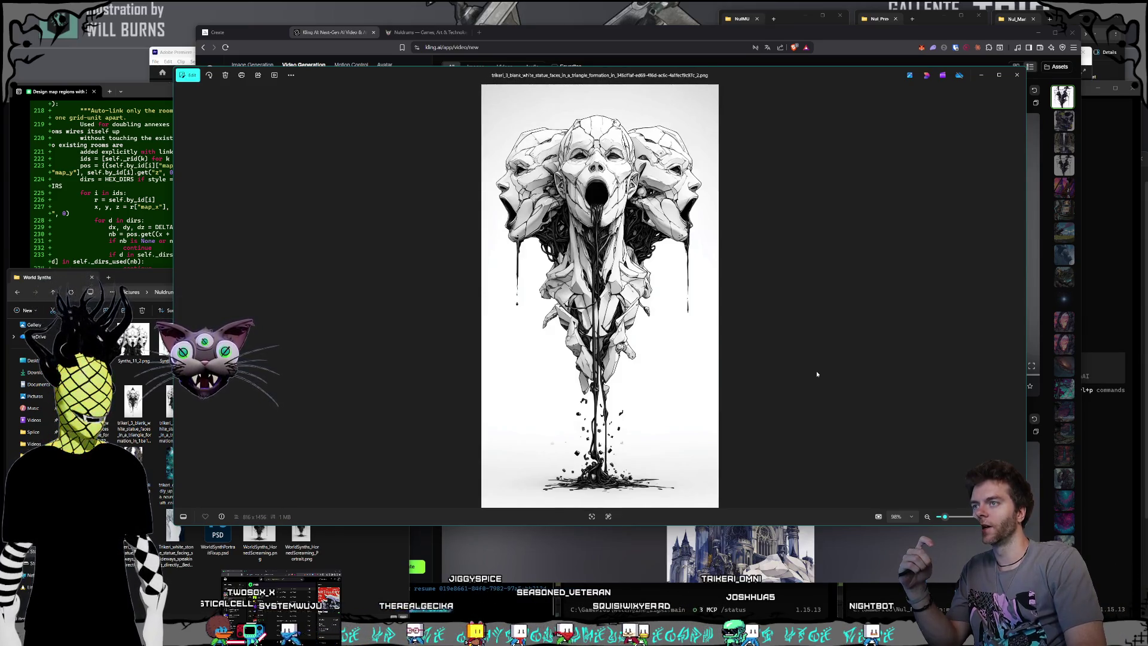
key(Right)
key(Right)
key(Right)
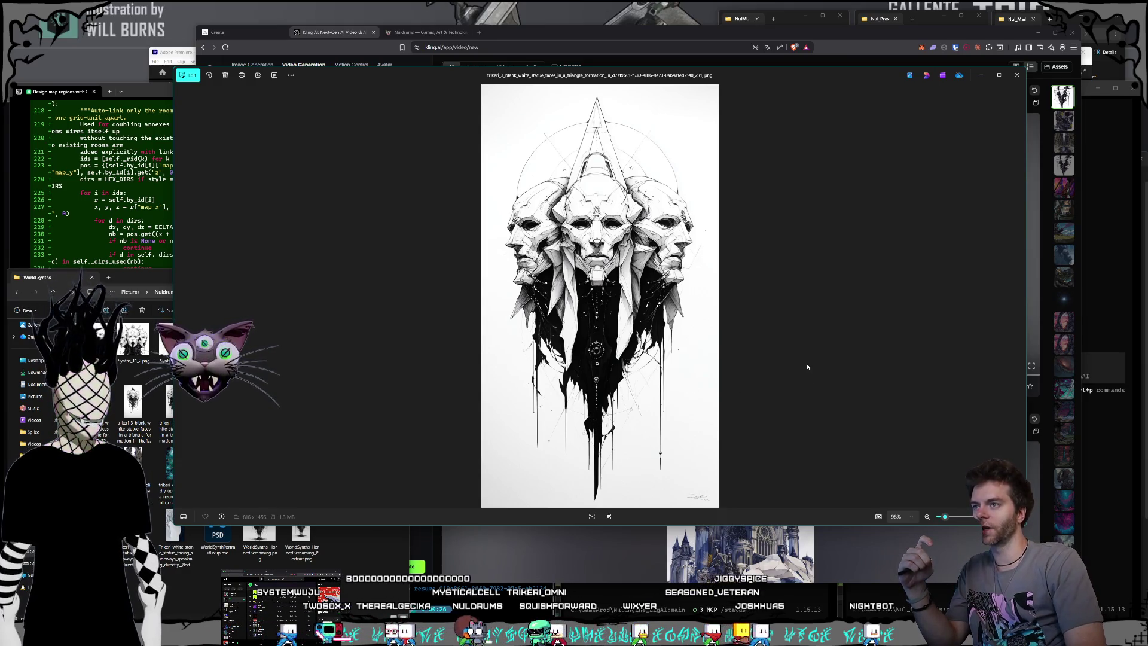
key(Right)
key(Right)
key(Right)
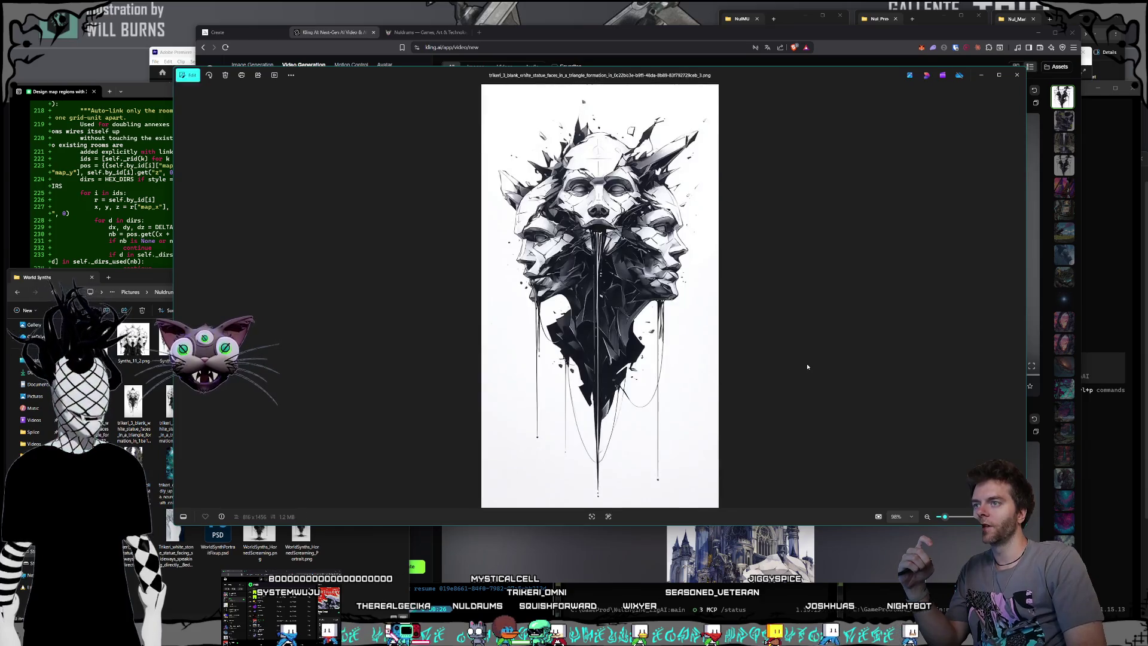
key(Right)
key(Right)
key(Left)
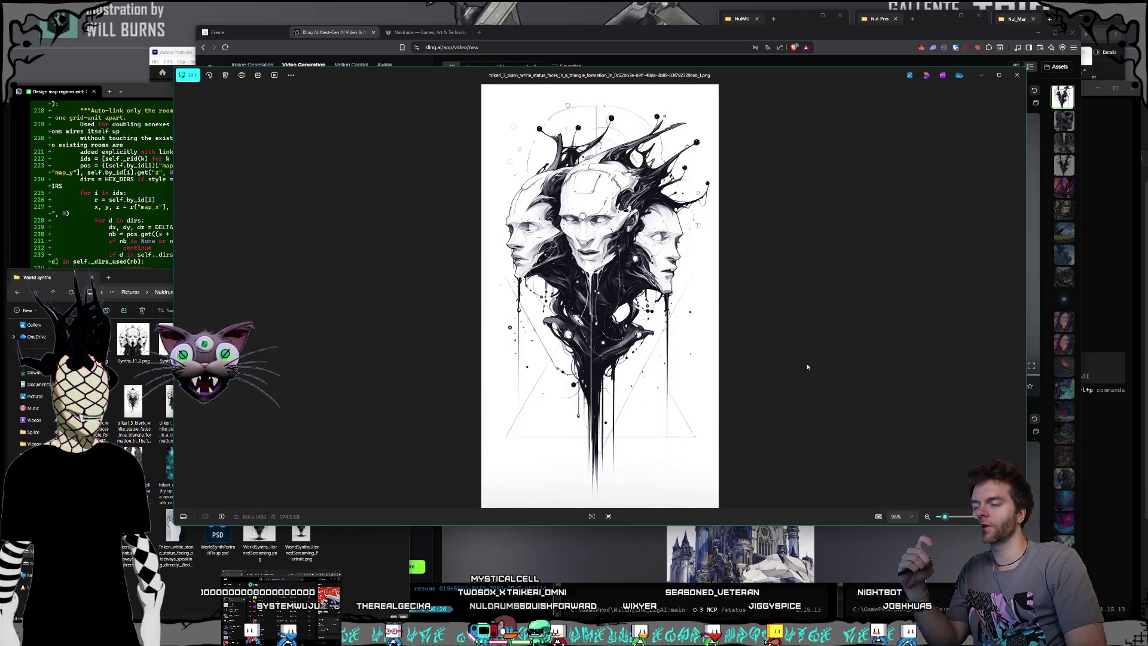
key(Right)
key(Left)
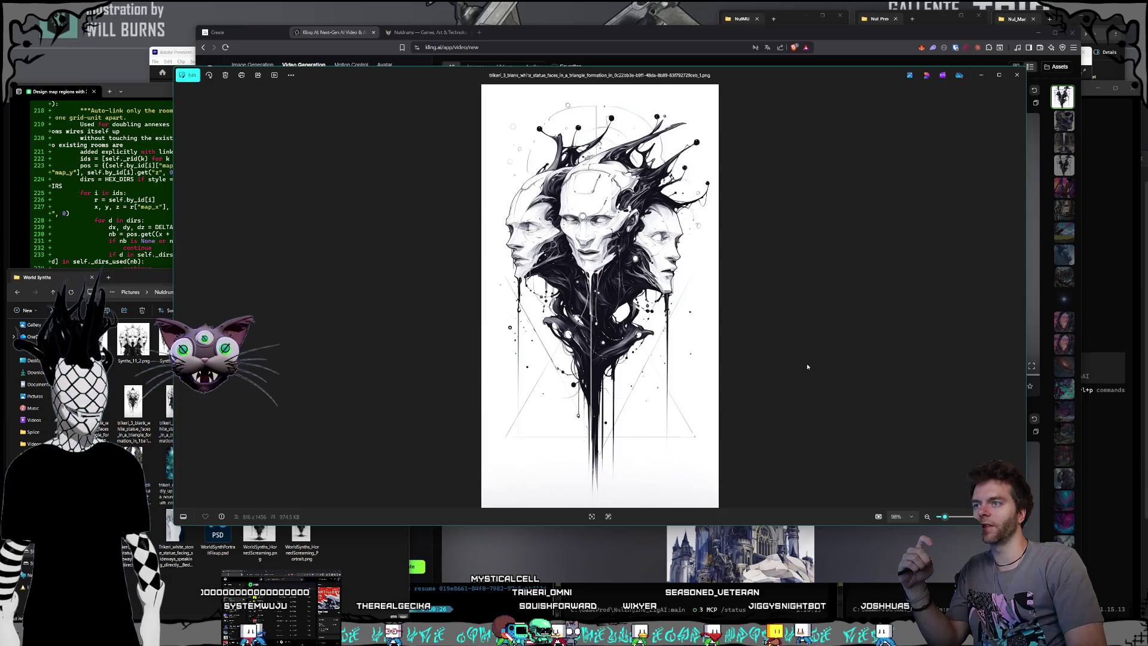
key(Right)
key(Right)
key(Right)
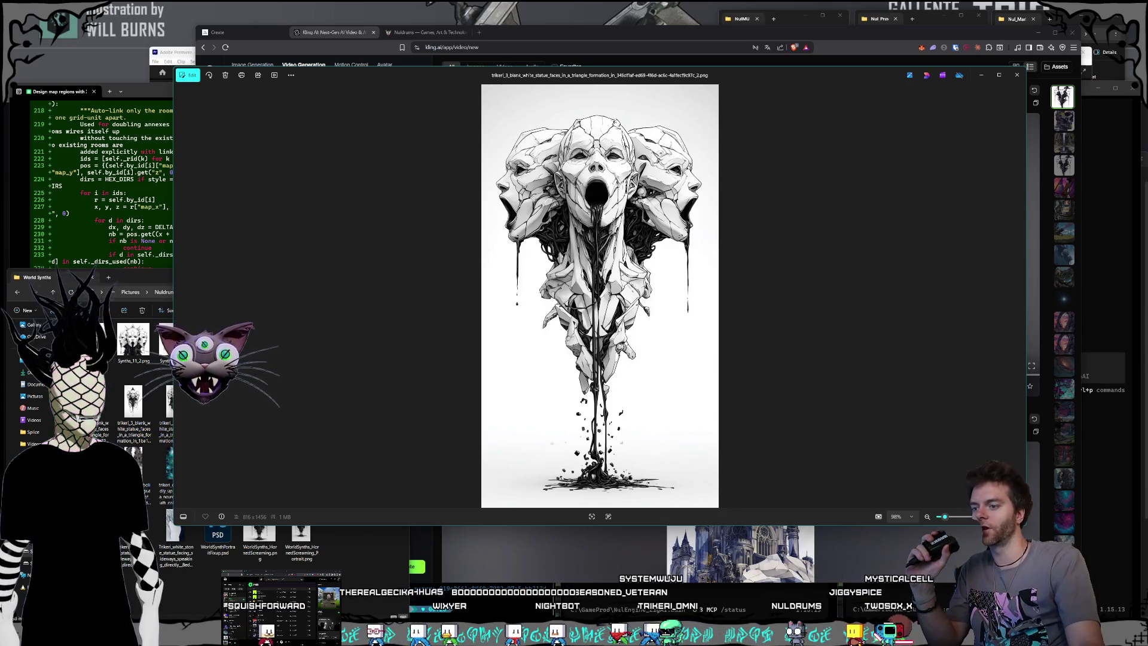
key(Escape)
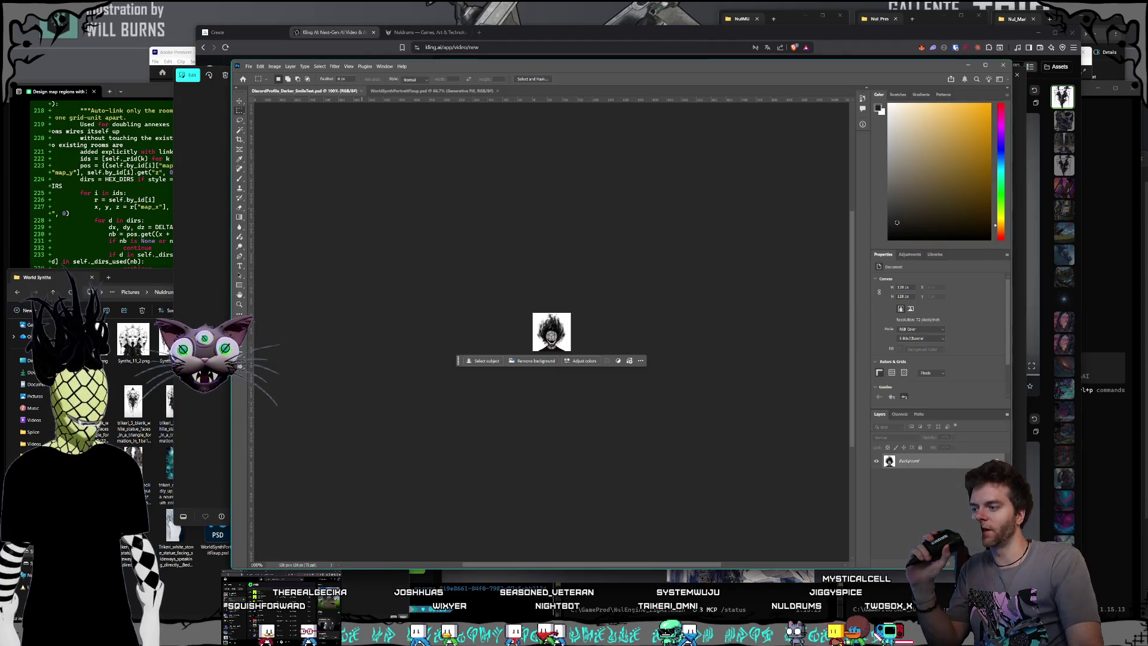
Switch to the NulShort_WorldSynths_Intro edit and scrub the playhead to about 00:00:34.
key(alt+Tab)
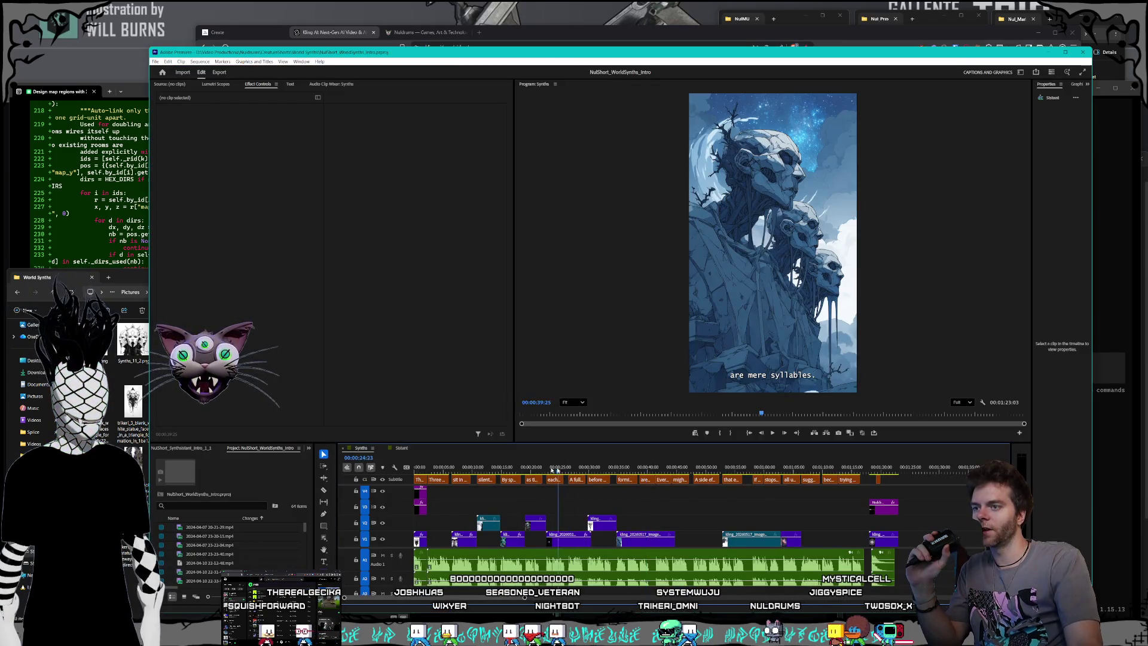
drag(538, 471, 616, 464)
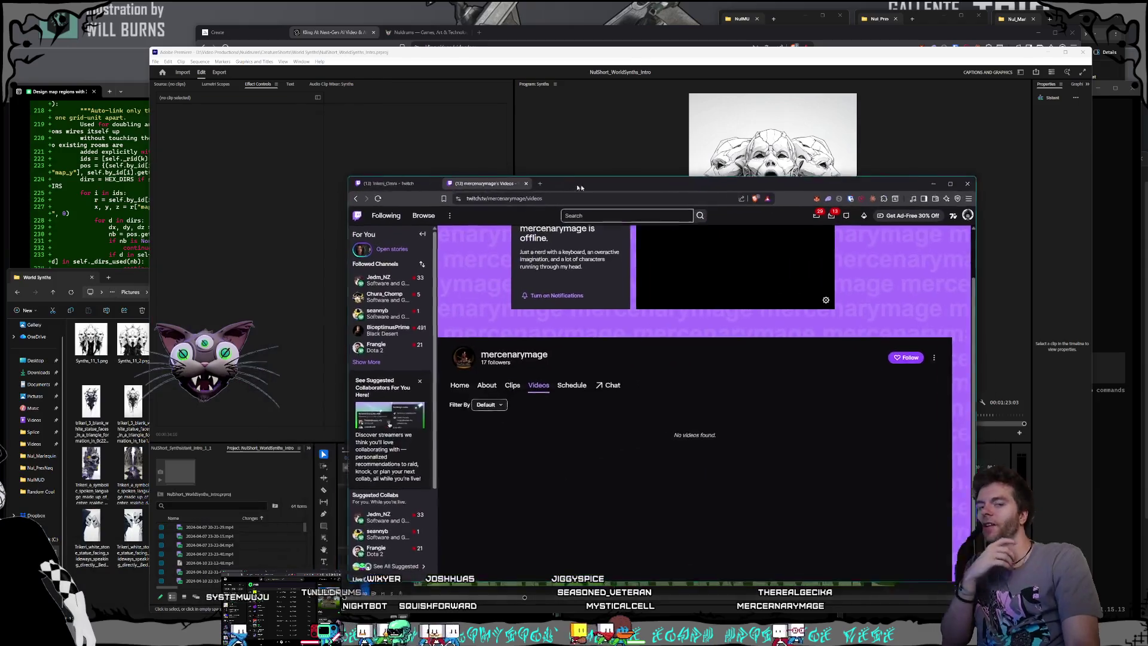
Move the Twitch videos window aside and minimise it, bringing Premiere Pro back to the front at 00:00:34:10.
mouse_move(580, 179)
mouse_down()
mouse_move(602, 164)
mouse_move(598, 132)
mouse_move(578, 137)
mouse_up()
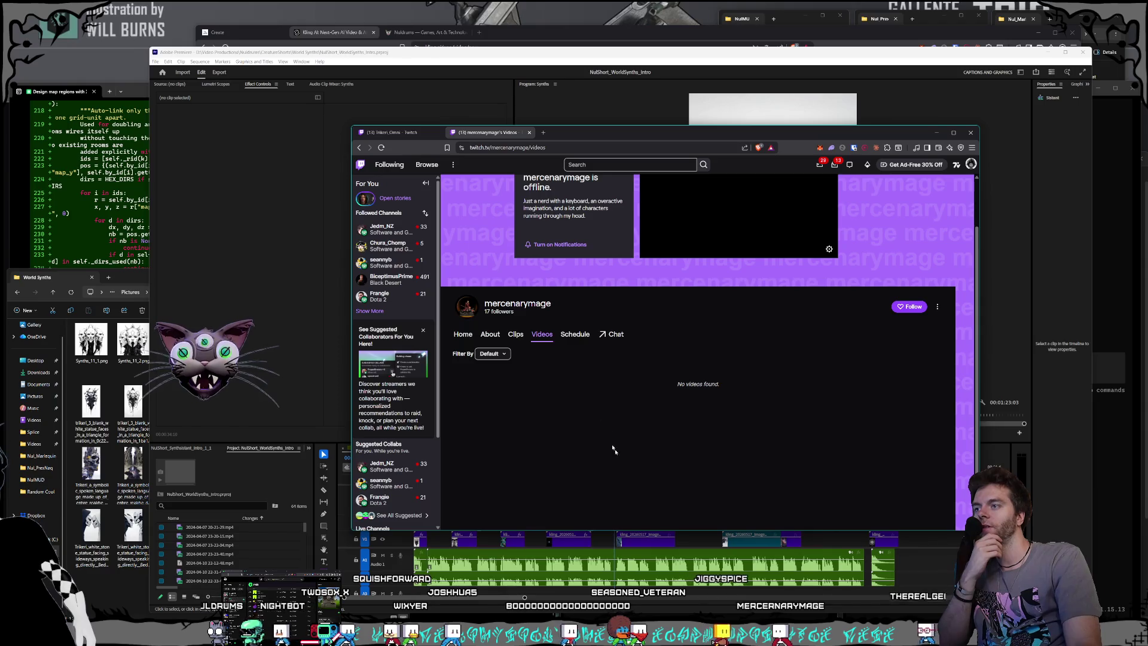
drag(598, 132, 0, 270)
key(super+Down)
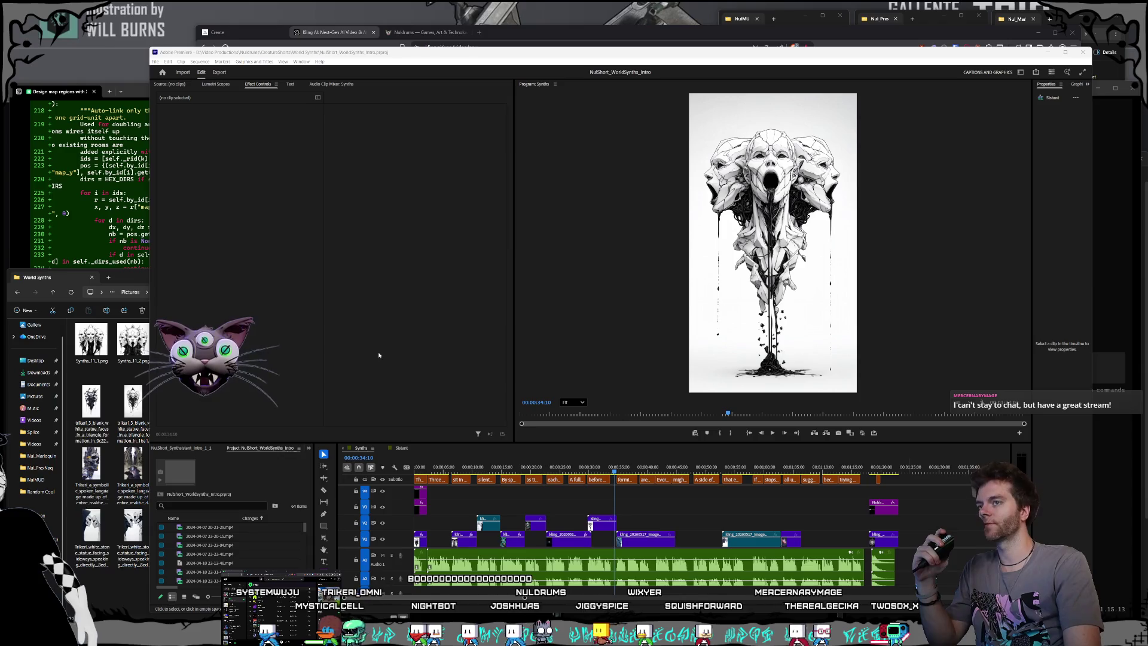
click(410, 54)
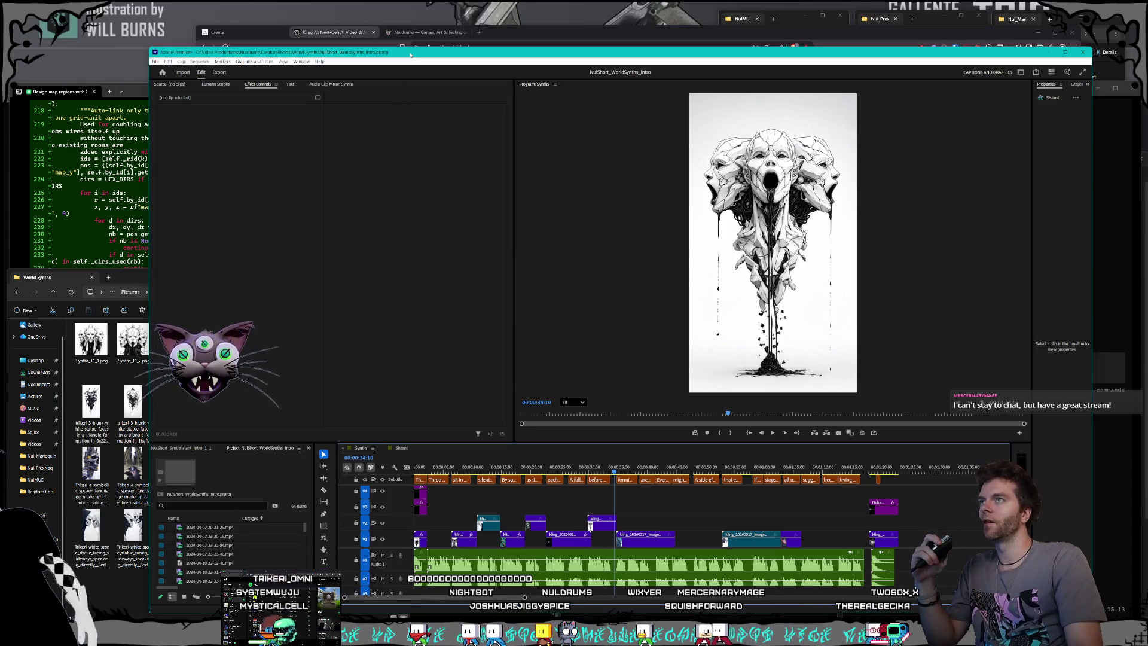